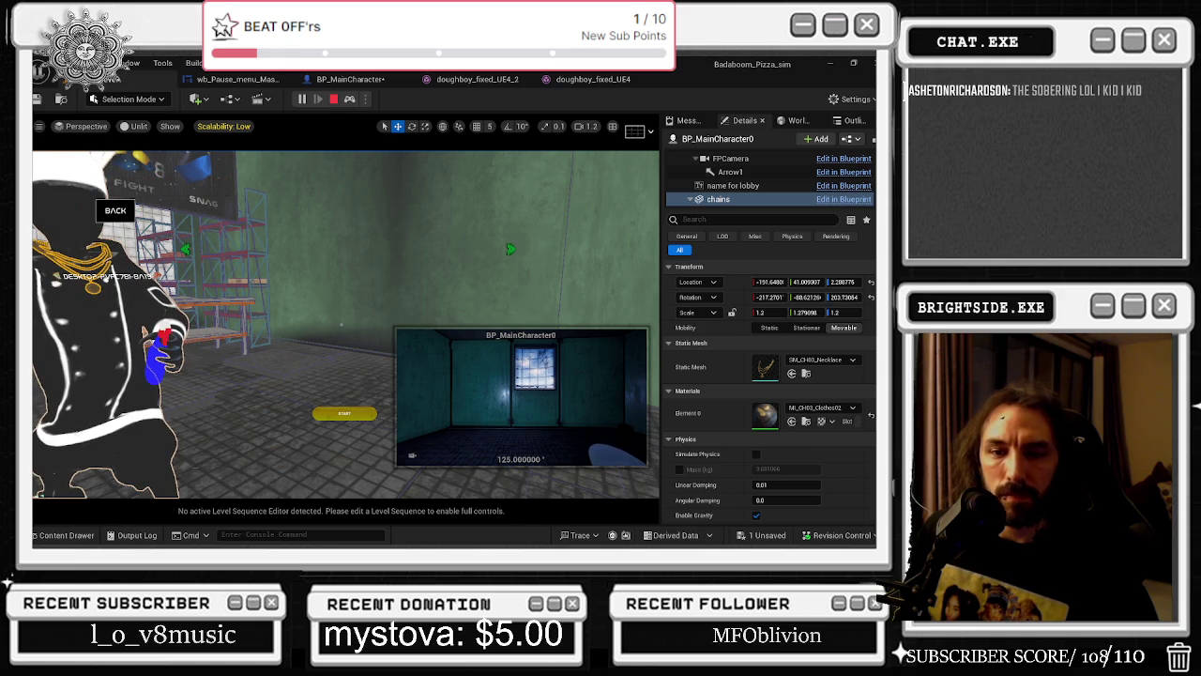
# Snip the chains' transform values, stop play mode, and show BP_MainCharacter beside the snip.
pyautogui.press('super+shift+s')
pyautogui.moveTo(660, 262)
pyautogui.mouseDown()
pyautogui.moveTo(822, 315)
pyautogui.moveTo(876, 392)
pyautogui.mouseUp()
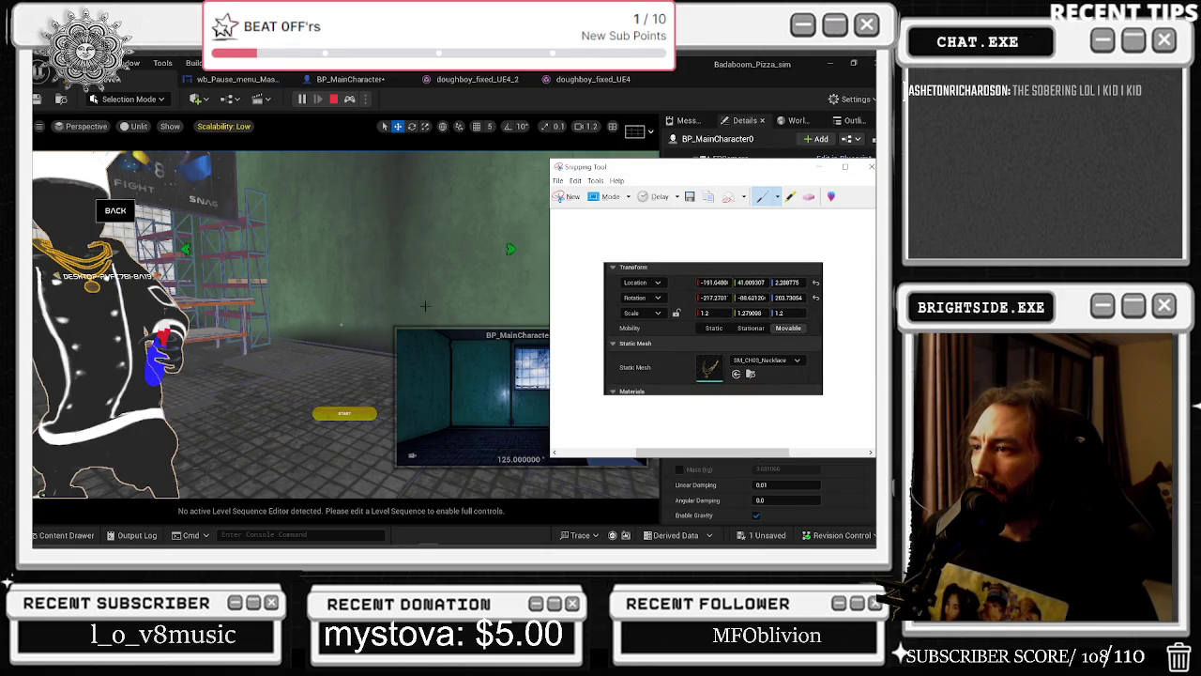
pyautogui.click(463, 317)
pyautogui.press('Escape')
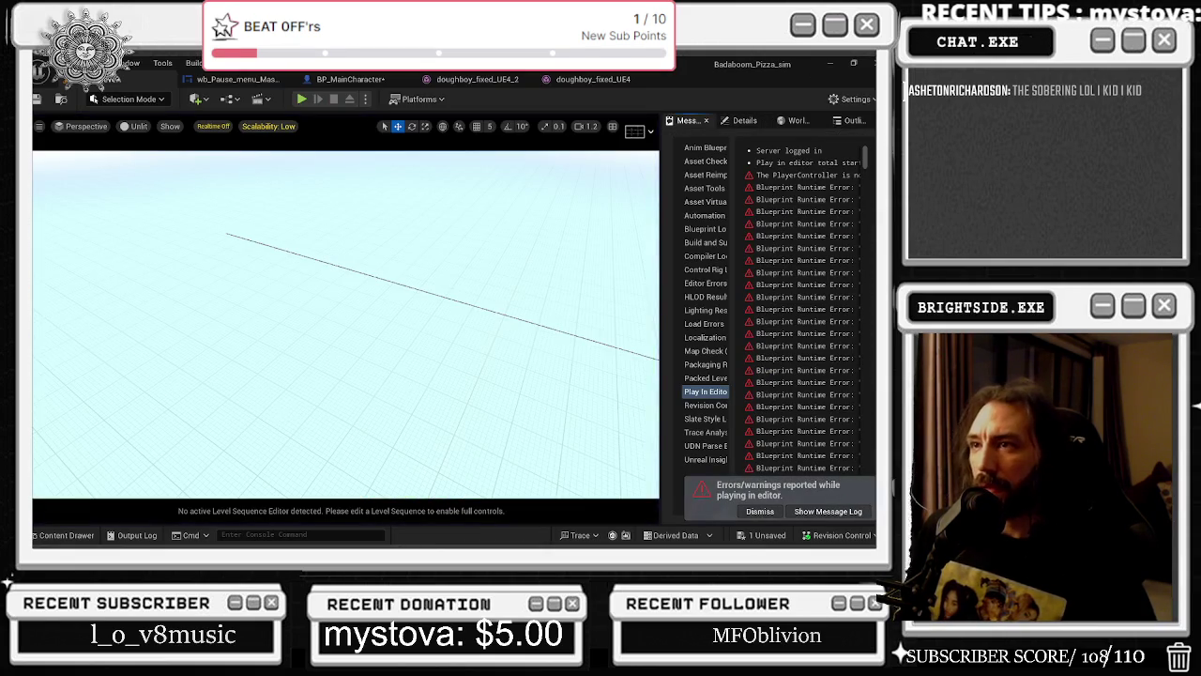
pyautogui.click(350, 79)
pyautogui.hotkey('alt', 'Tab')
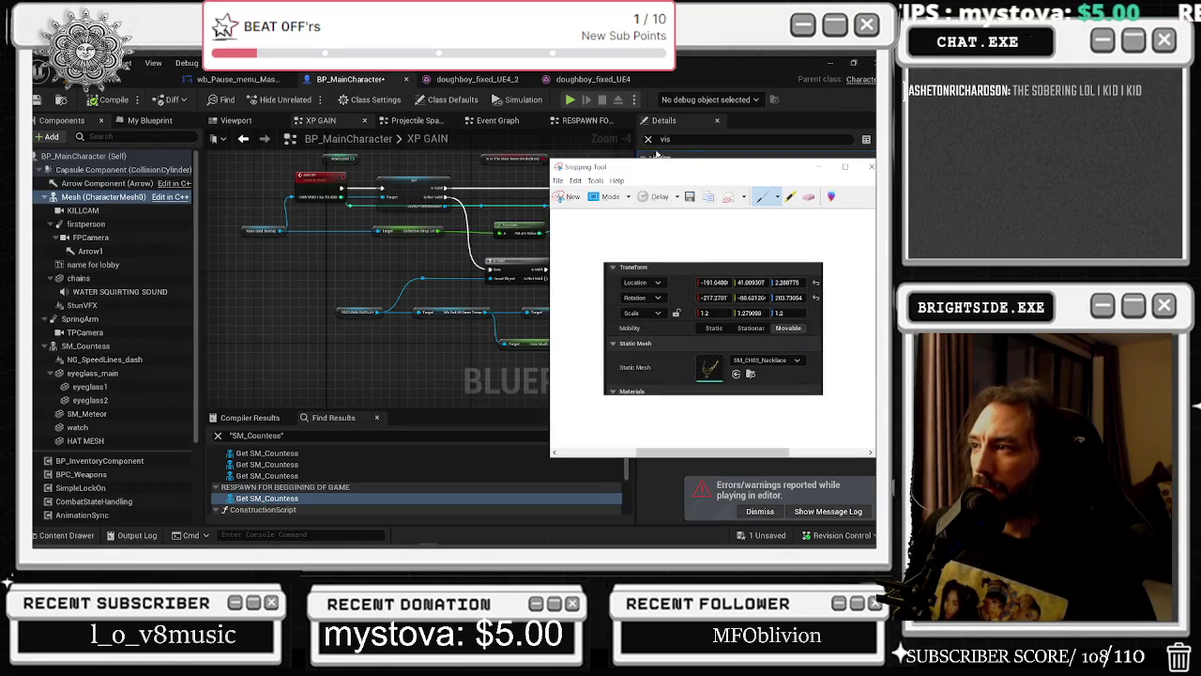
# Select the chains component and set its location to -191.64, 41.9983, 2.28.
pyautogui.click(645, 150)
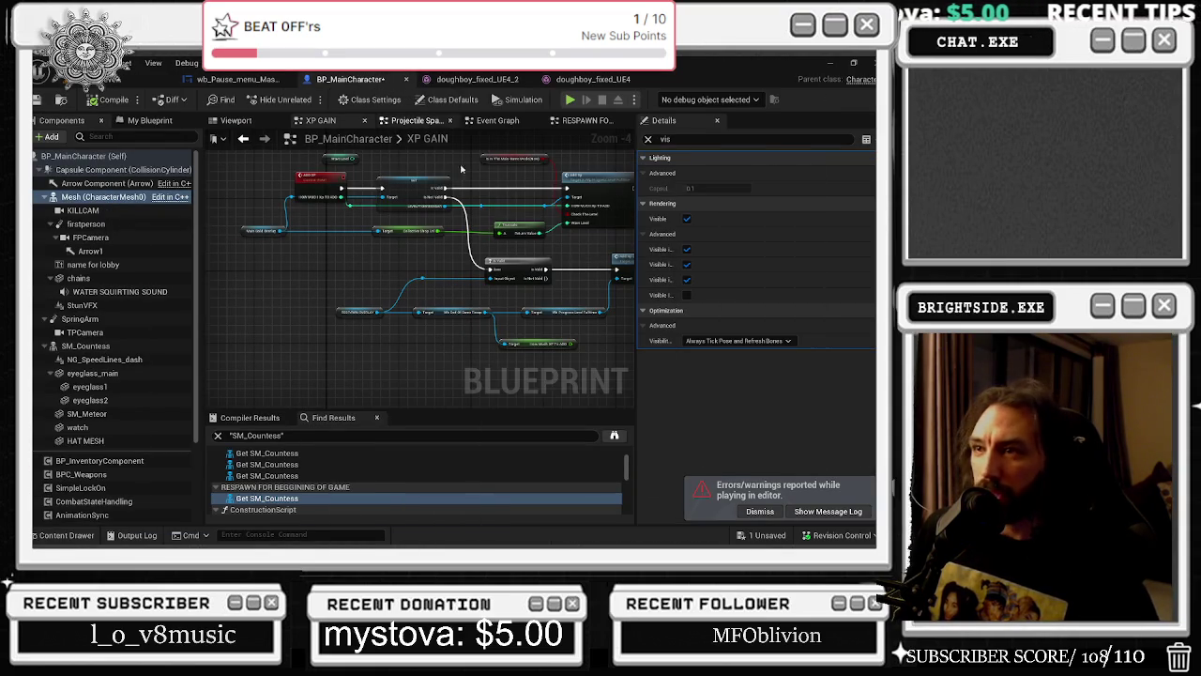
pyautogui.click(78, 278)
pyautogui.click(648, 139)
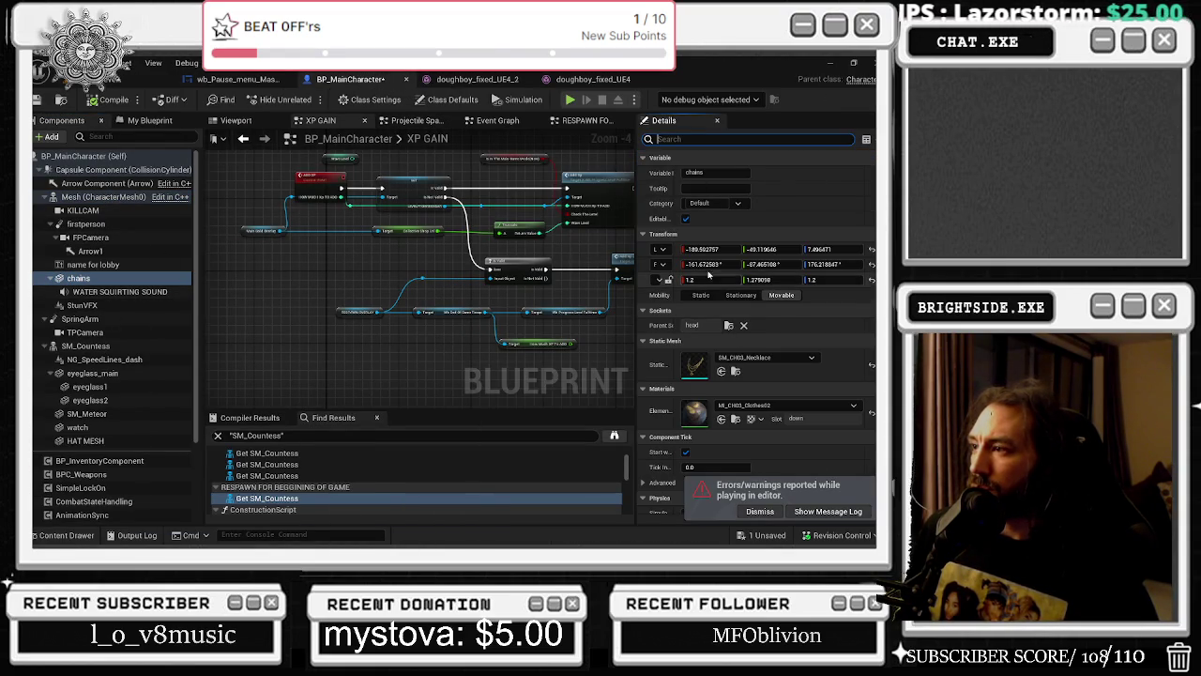
pyautogui.click(703, 249)
pyautogui.write('-191.64')
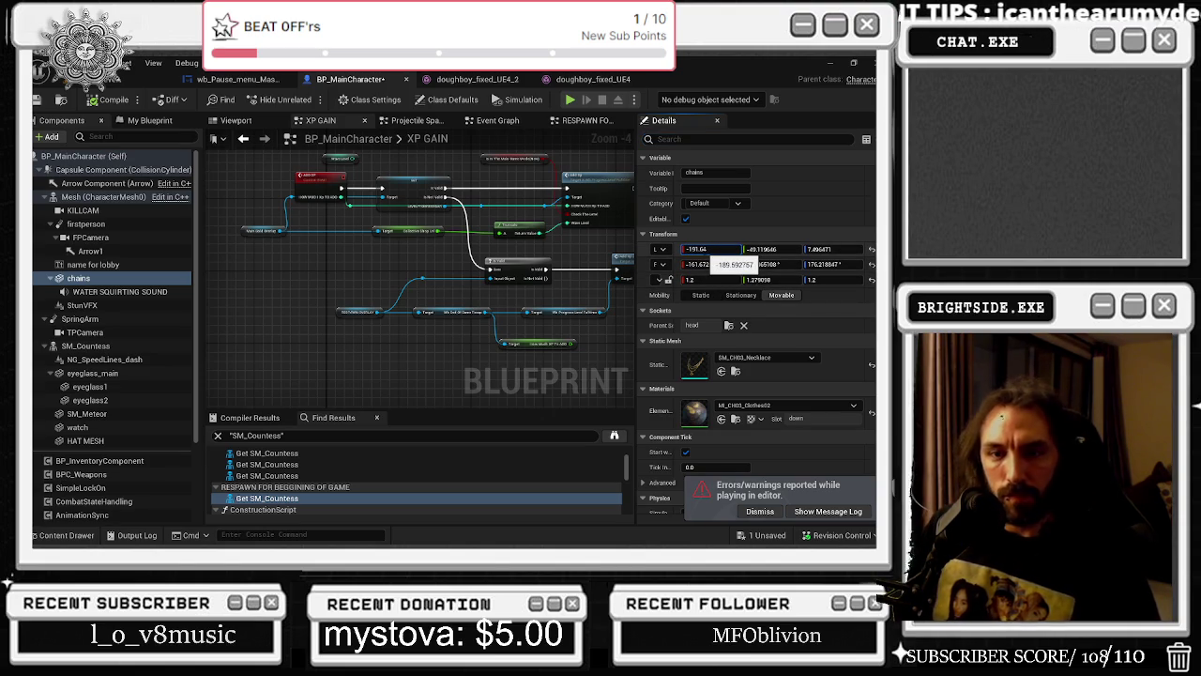
pyautogui.press('Tab')
pyautogui.write('41')
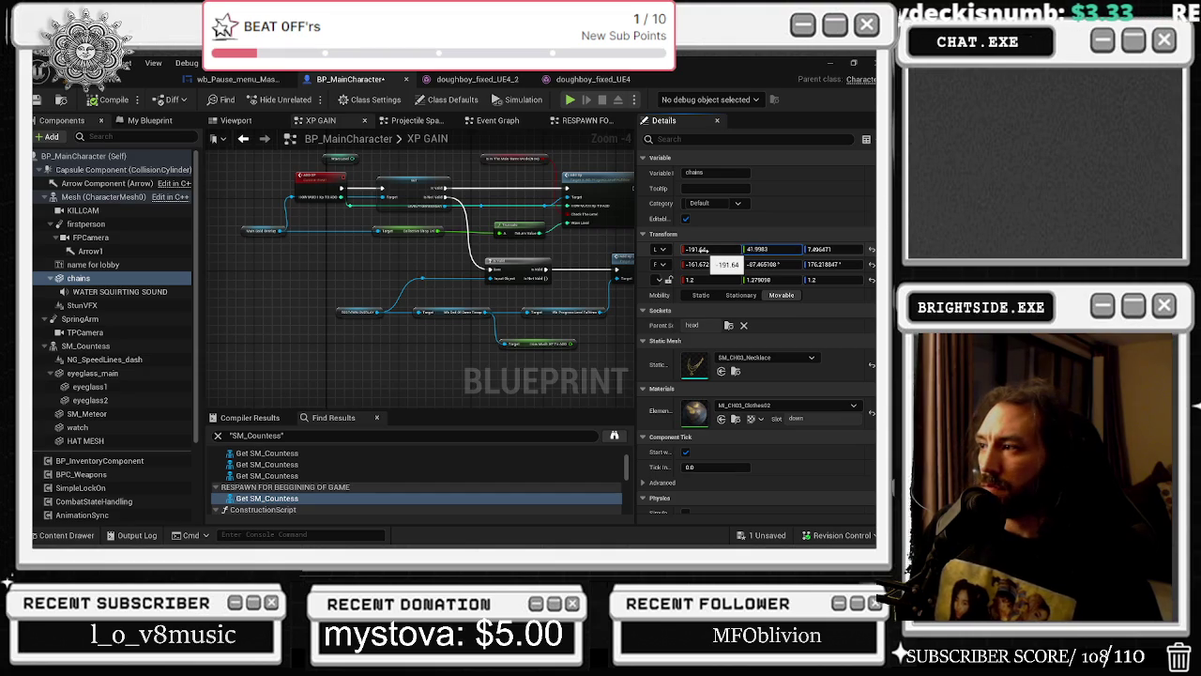
pyautogui.press('Tab')
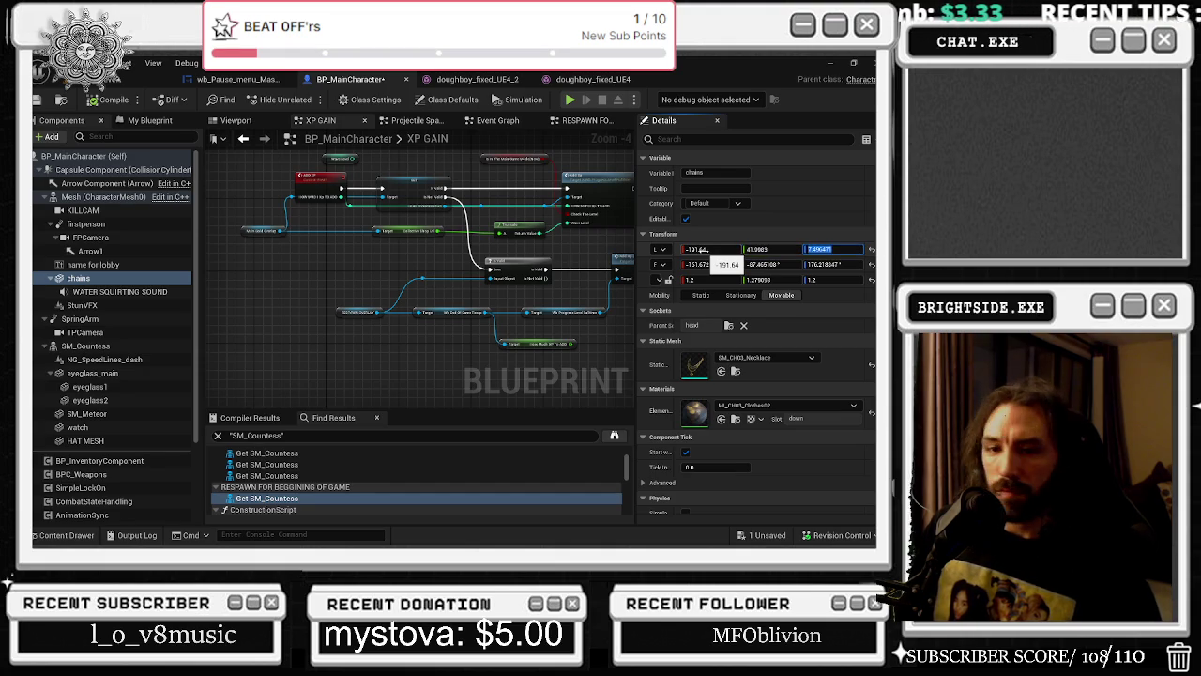
pyautogui.write('2.28')
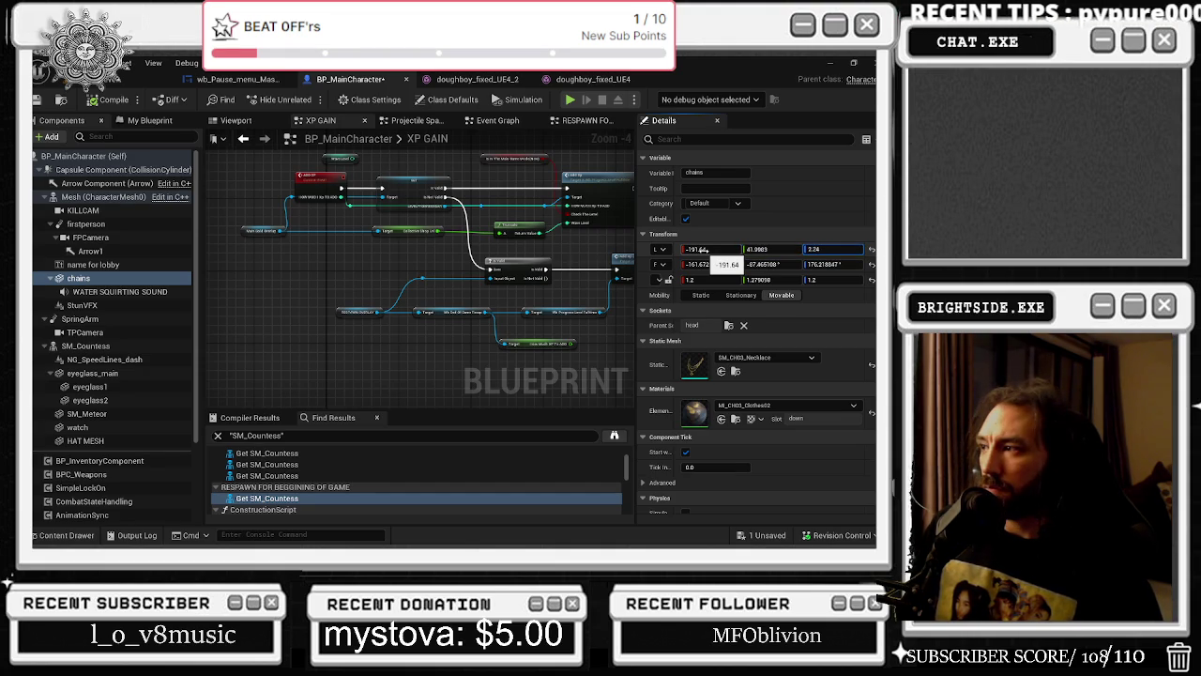
pyautogui.press('Return')
# Set the chains' rotation to -217, -88, 208.
pyautogui.click(709, 263)
pyautogui.write('-237')
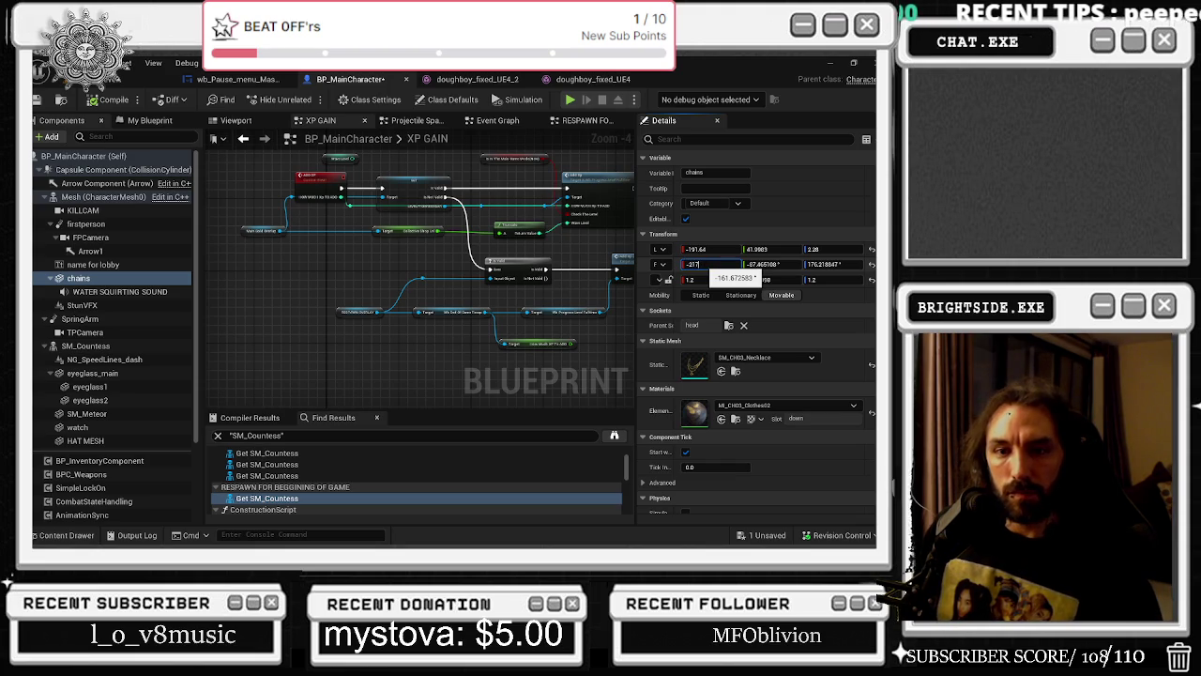
pyautogui.press('Tab')
pyautogui.write('-')
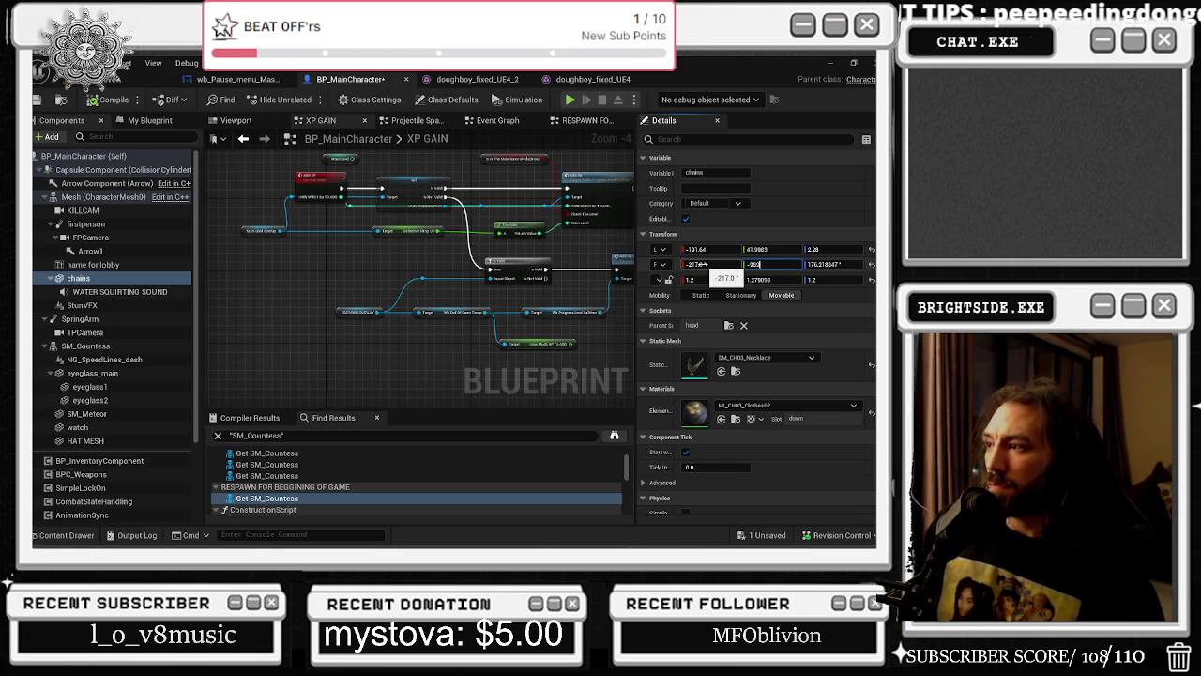
pyautogui.press('Tab')
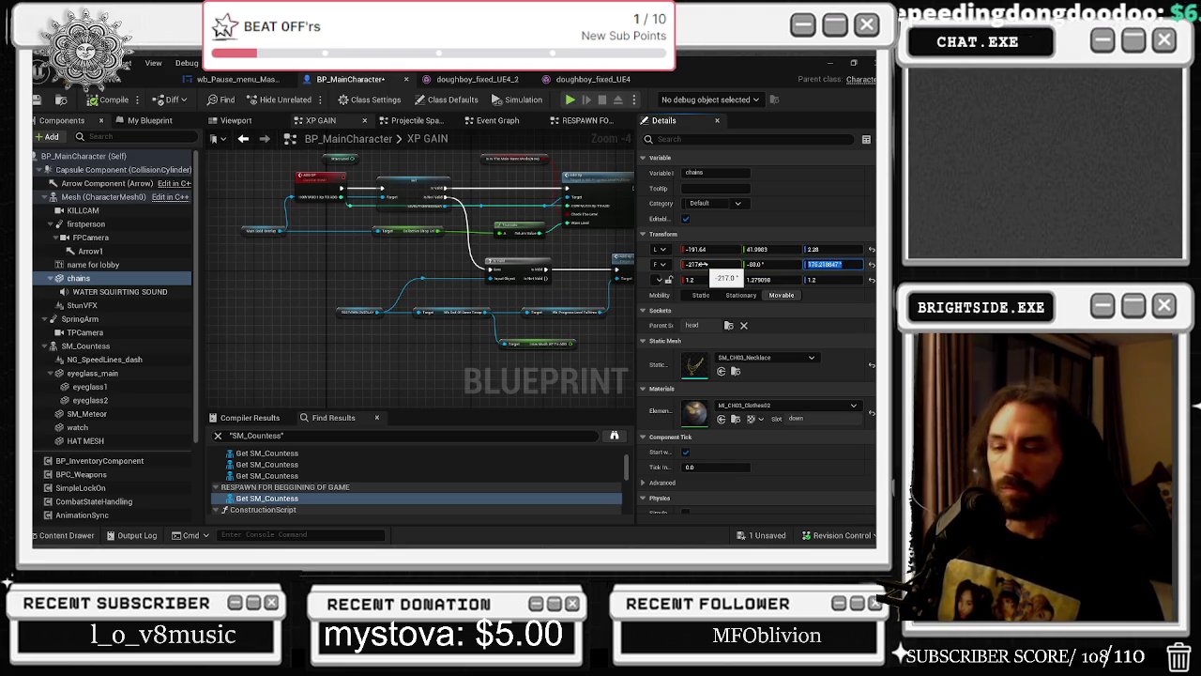
pyautogui.write('208')
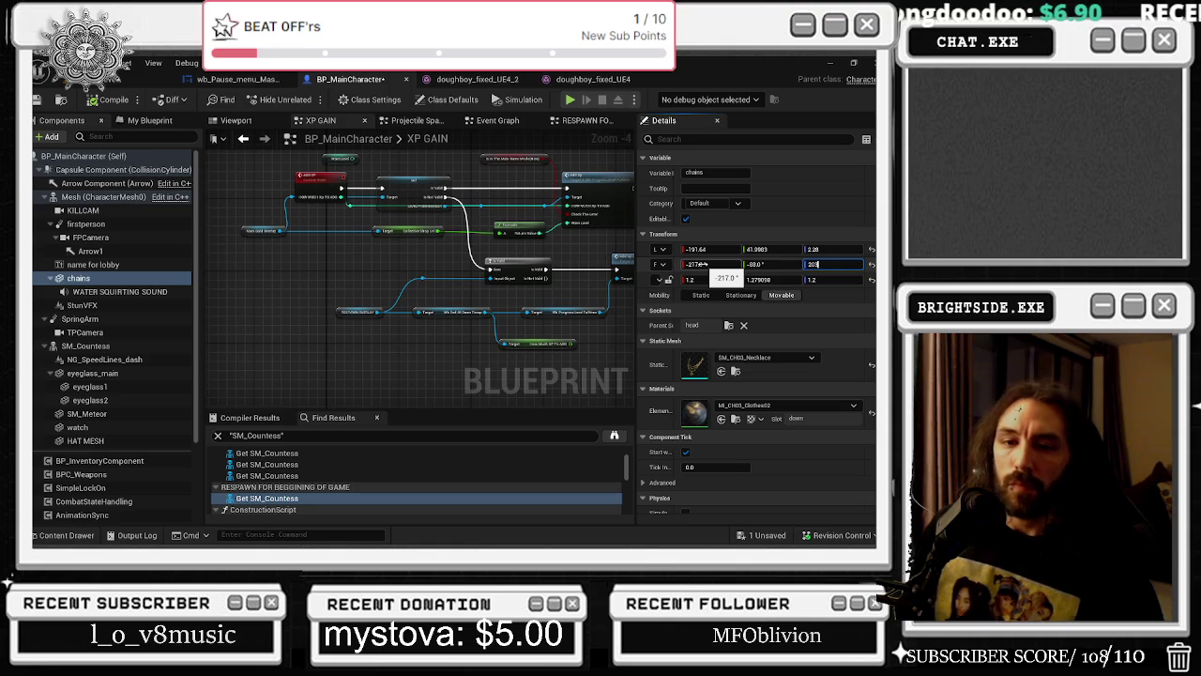
pyautogui.press('Return')
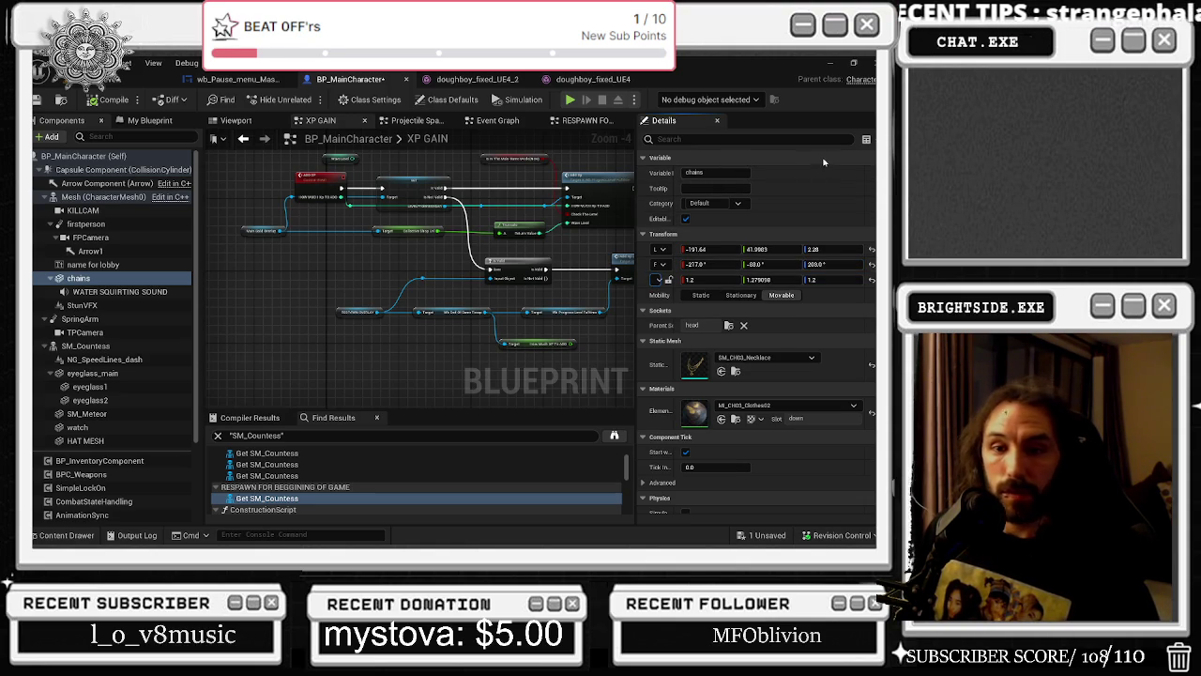
# Compile BP_MainCharacter and save it.
pyautogui.click(111, 100)
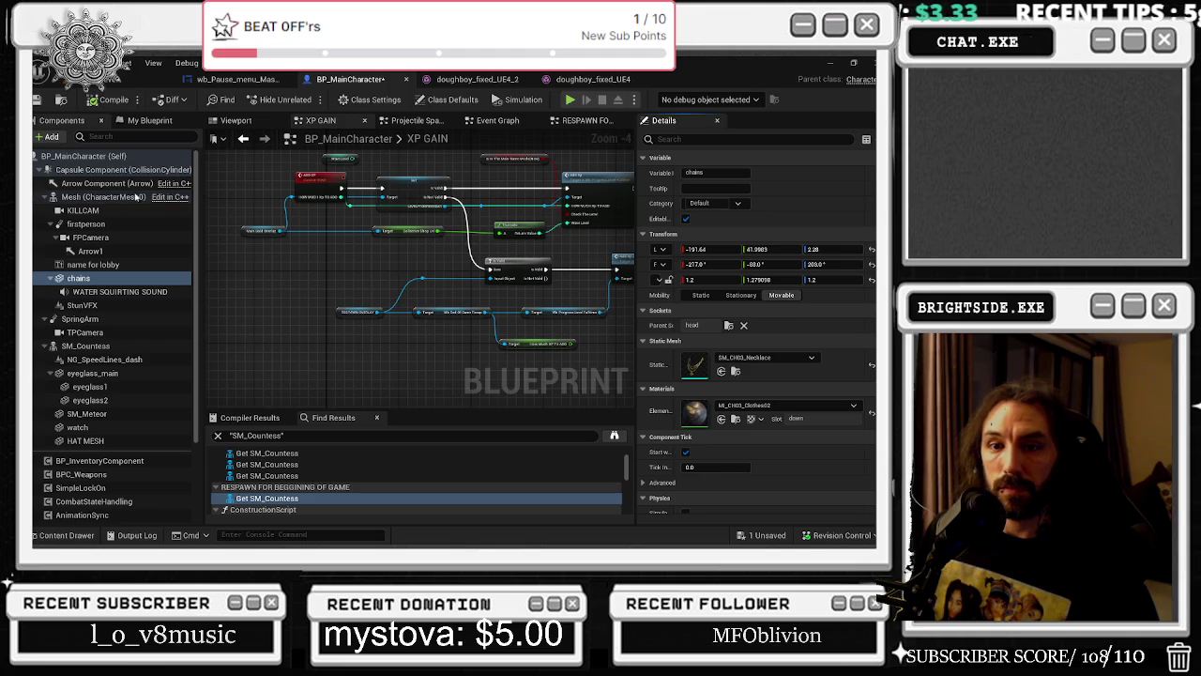
pyautogui.click(767, 535)
pyautogui.click(545, 434)
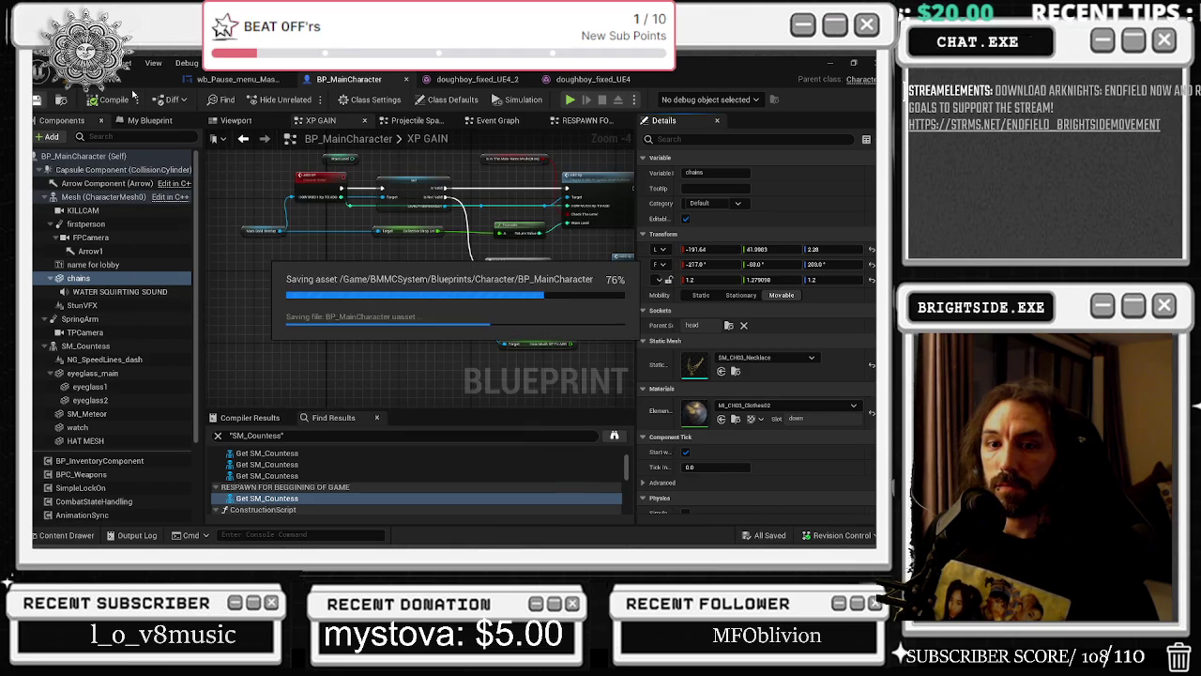
# Raise the Player List spotlight's attenuation radius to about 1310 and intensity to about 6.08 cd.
pyautogui.click(151, 78)
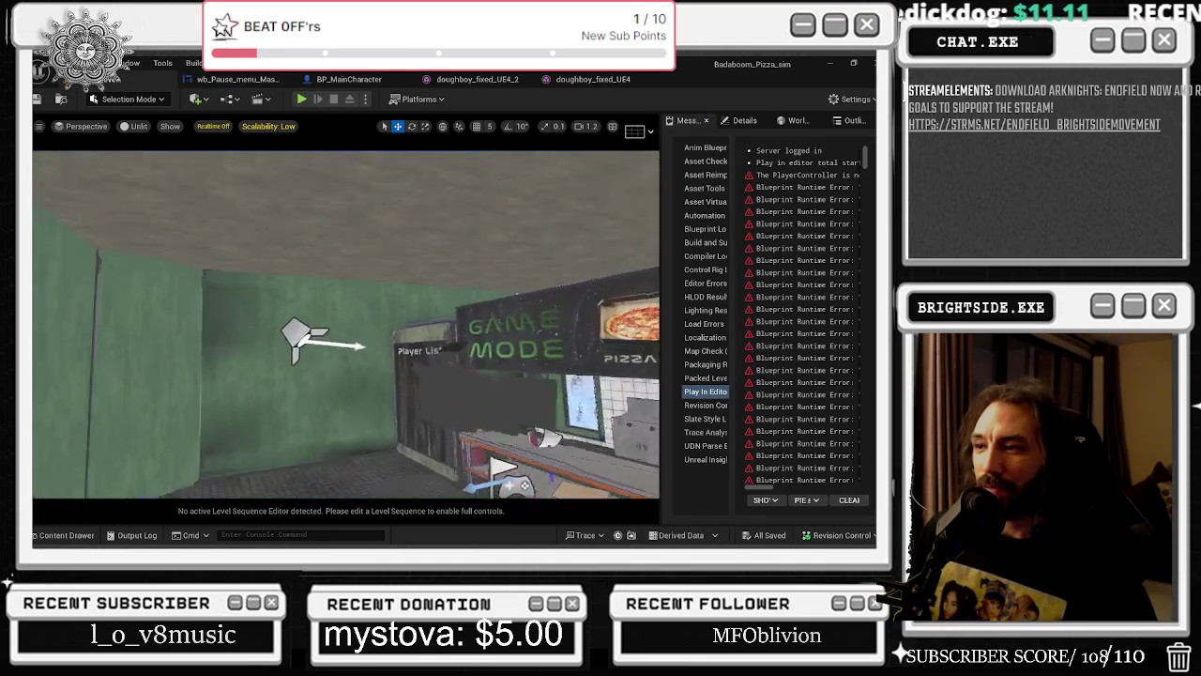
pyautogui.click(247, 272)
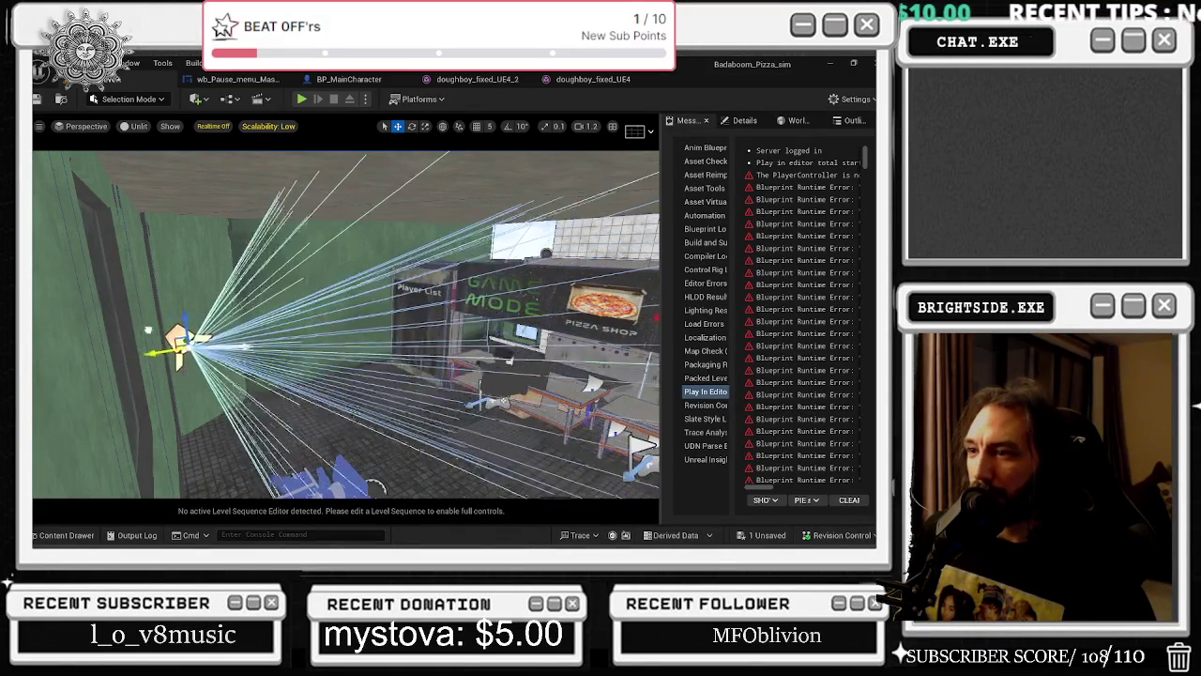
pyautogui.click(746, 120)
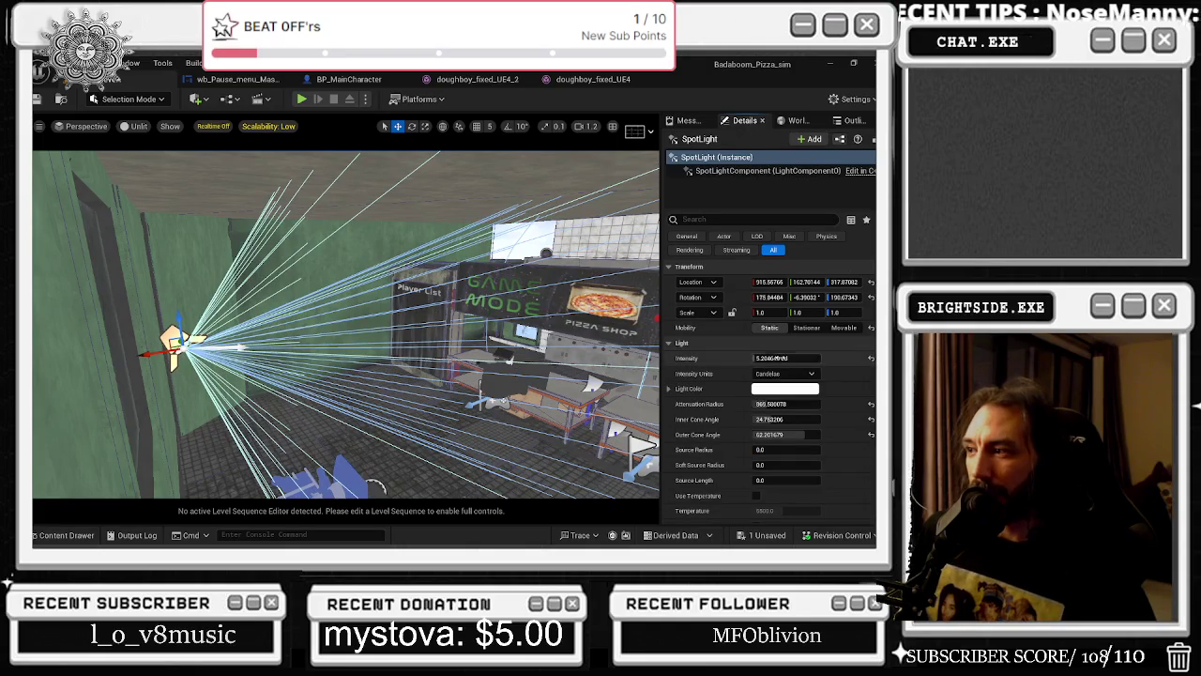
pyautogui.moveTo(779, 404); pyautogui.dragTo(835, 404)
pyautogui.moveTo(779, 358); pyautogui.dragTo(807, 357)
pyautogui.click(349, 79)
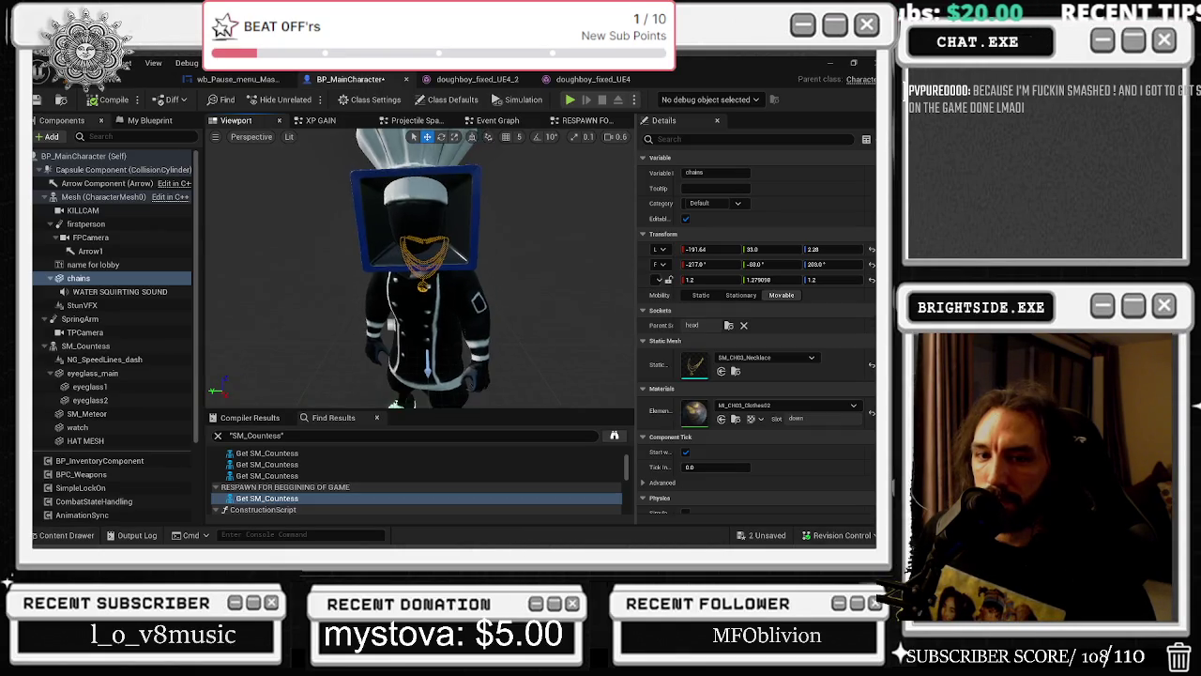
# Raise the chains to Z 3.70 in the blueprint viewport and save BP_MainCharacter.
pyautogui.moveTo(440, 394)
pyautogui.mouseDown()
pyautogui.moveTo(439, 336)
pyautogui.moveTo(410, 312)
pyautogui.mouseUp()
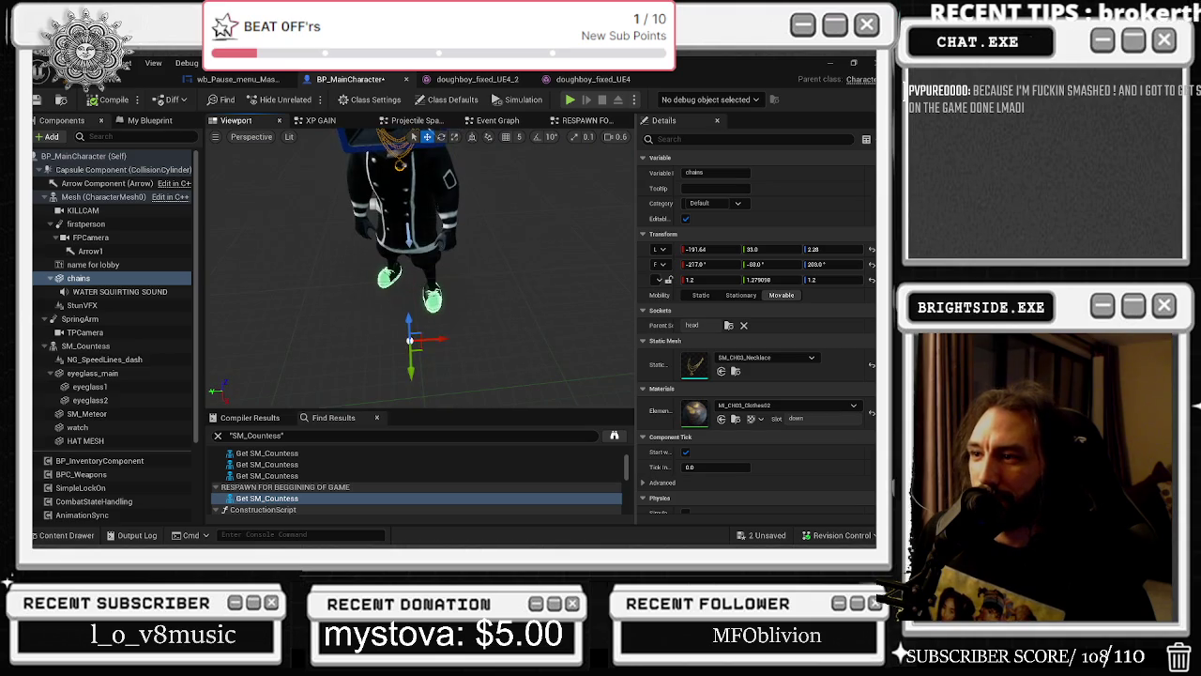
pyautogui.press('f')
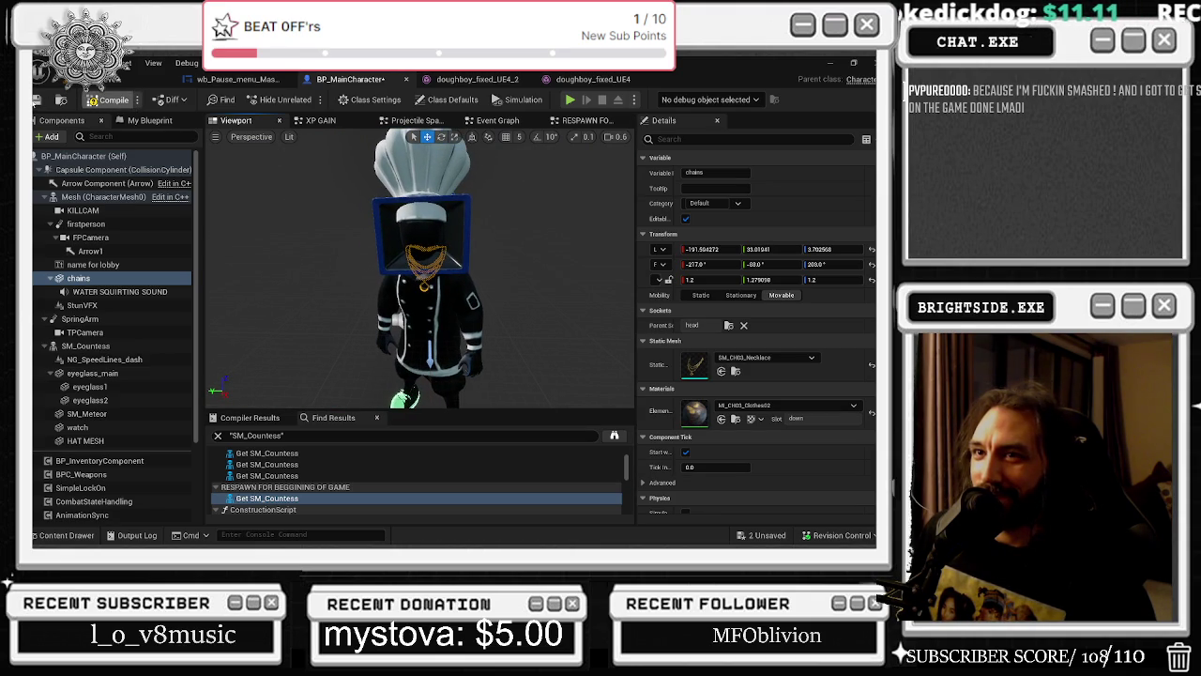
pyautogui.hotkey('ctrl', 's')
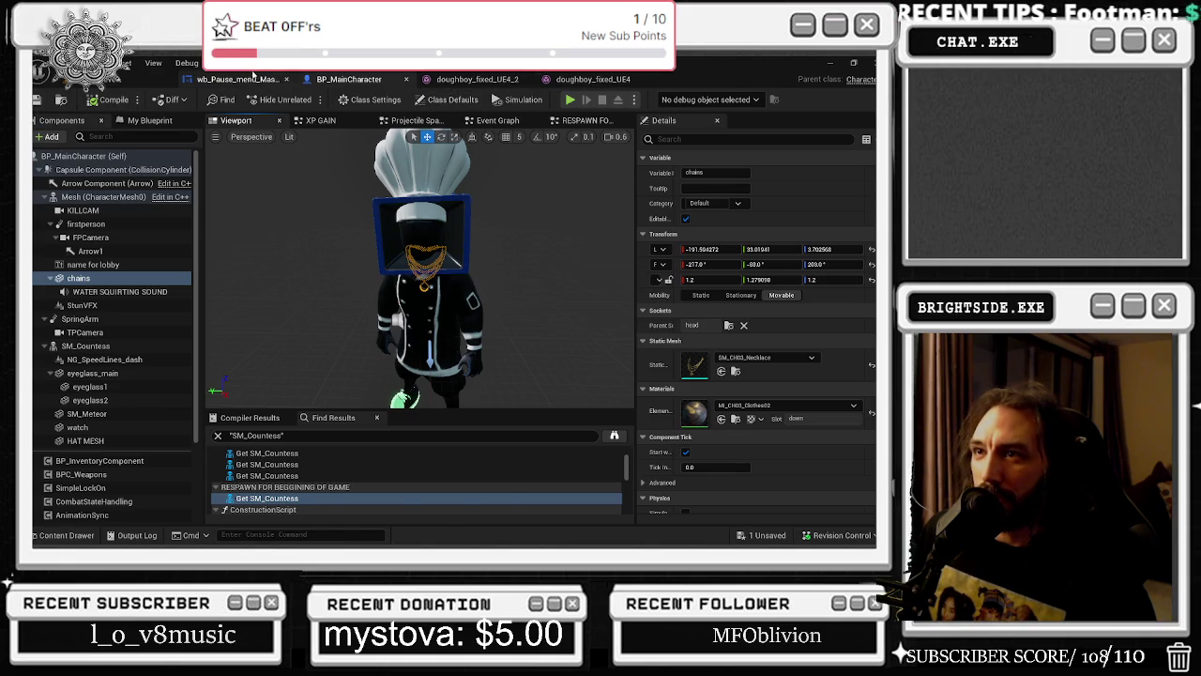
# Switch back to the Badaboom_Pizza_sim level and save all remaining changes.
pyautogui.click(240, 79)
pyautogui.click(122, 81)
pyautogui.hotkey('ctrl', 's')
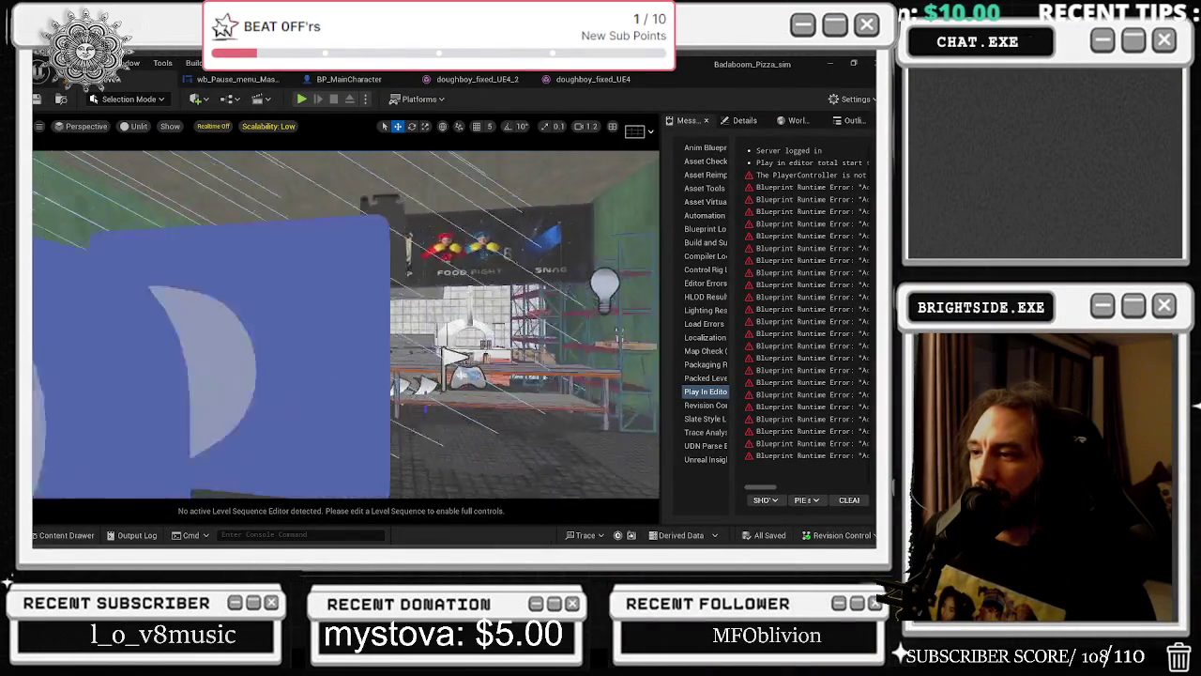
# Play the level, restart the session, and choose the Pizza Shop game mode.
pyautogui.click(301, 98)
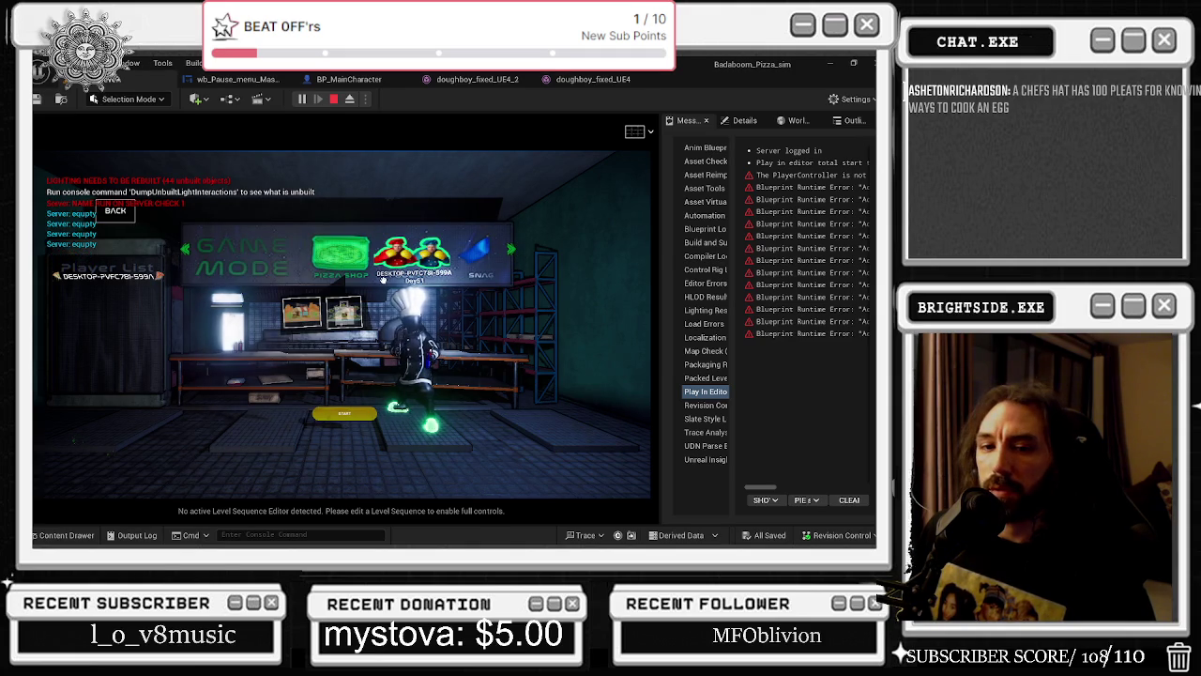
pyautogui.press('Escape')
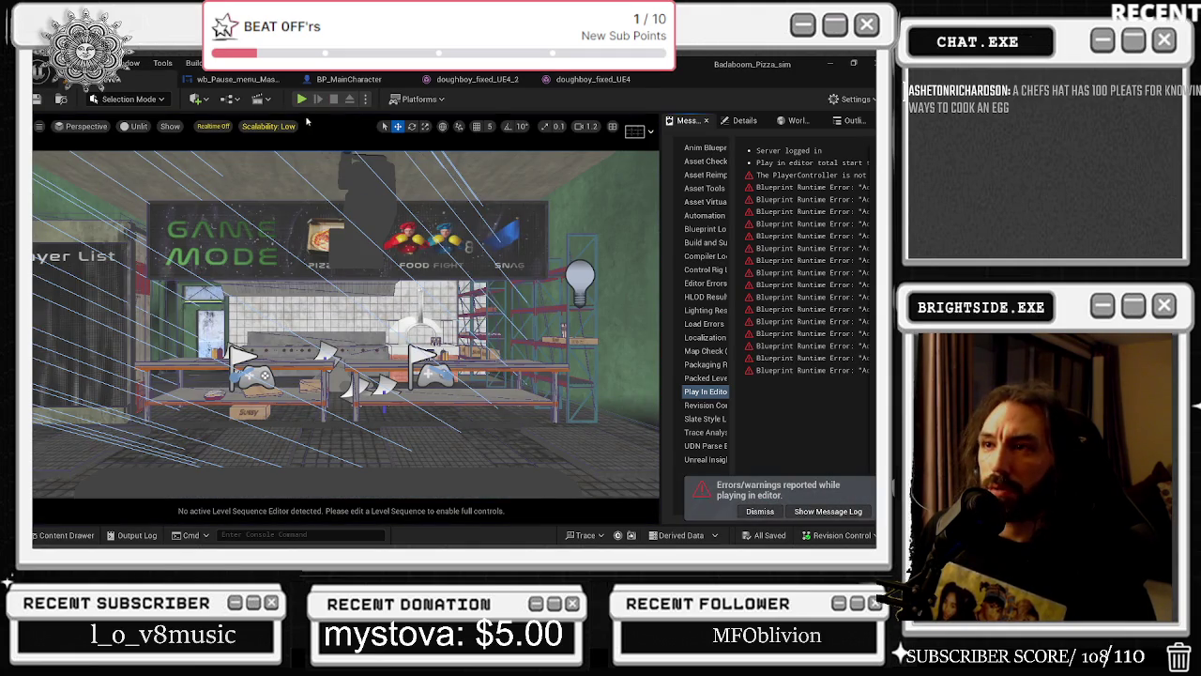
pyautogui.click(301, 100)
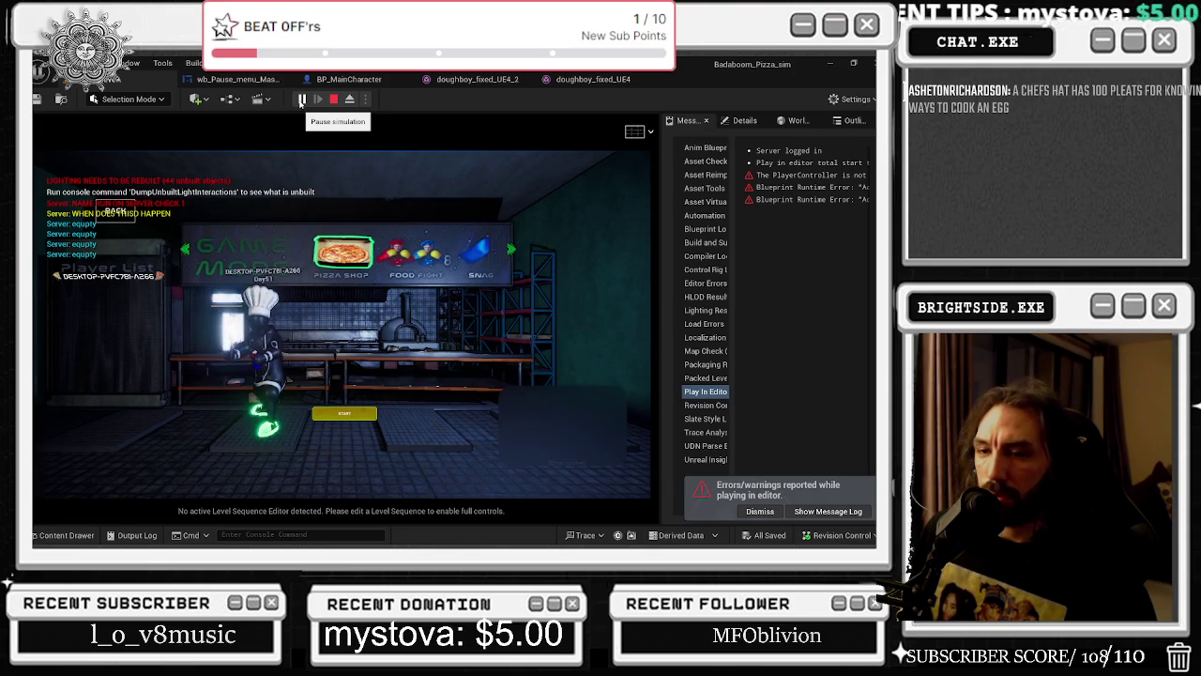
pyautogui.click(336, 246)
pyautogui.click(336, 245)
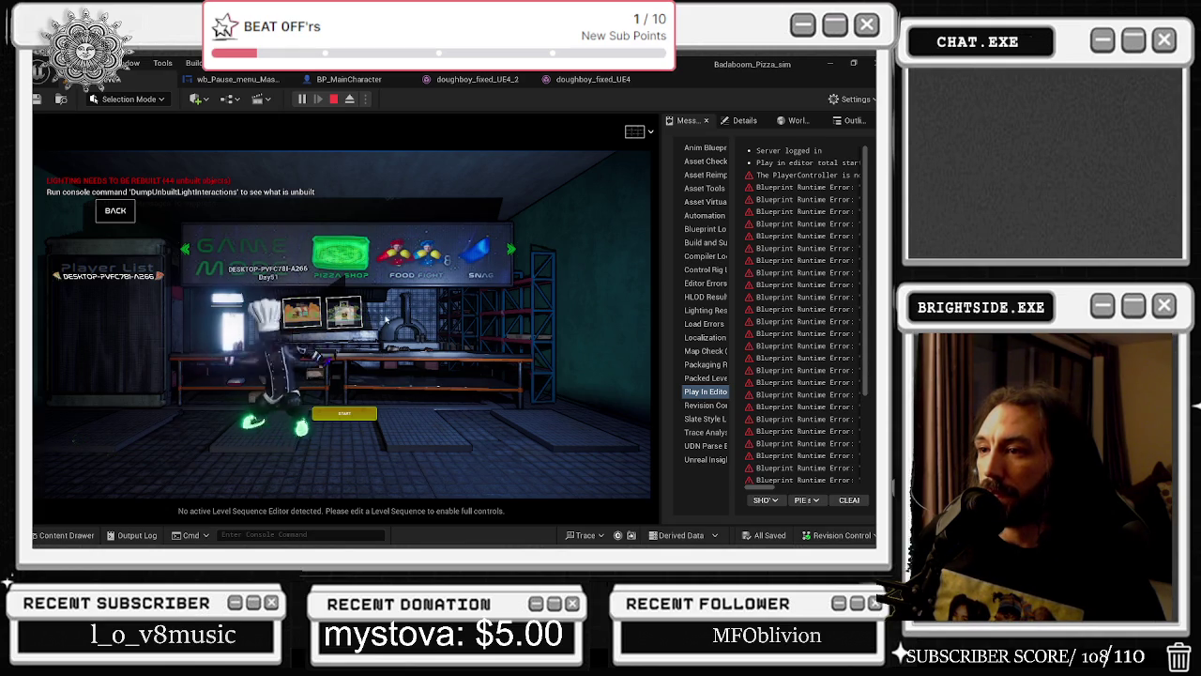
# Select Pizza Shop again and scroll through the game-mode carousel.
pyautogui.click(338, 253)
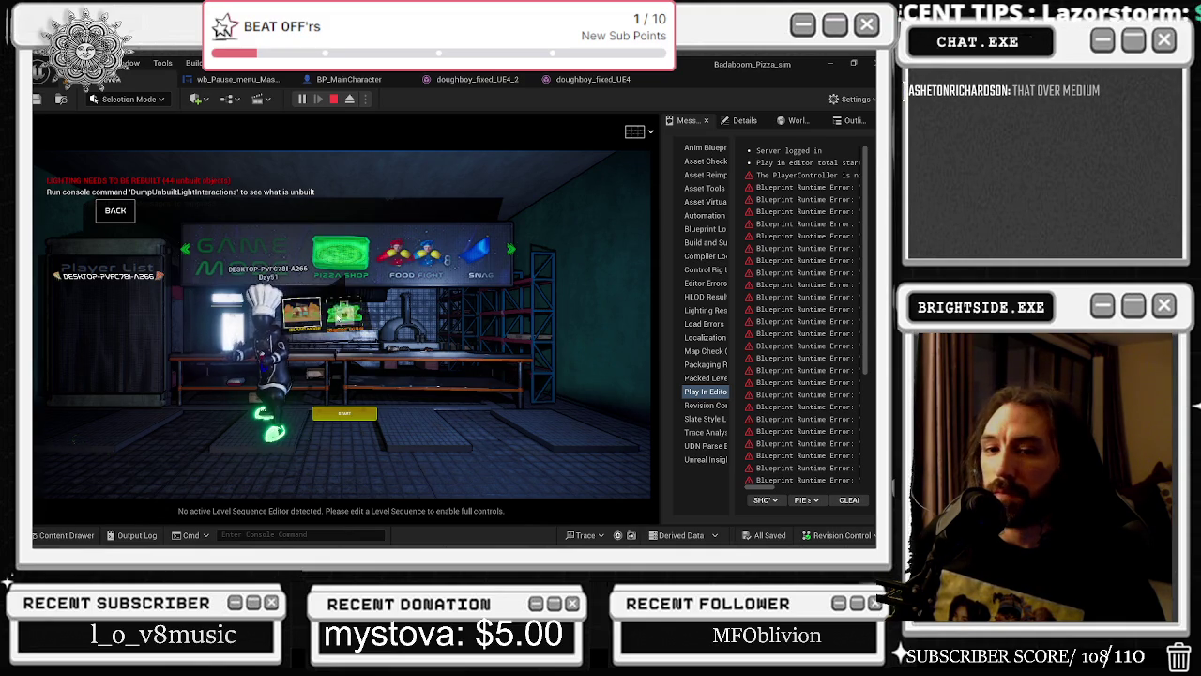
pyautogui.scroll(-3, 481, 251)
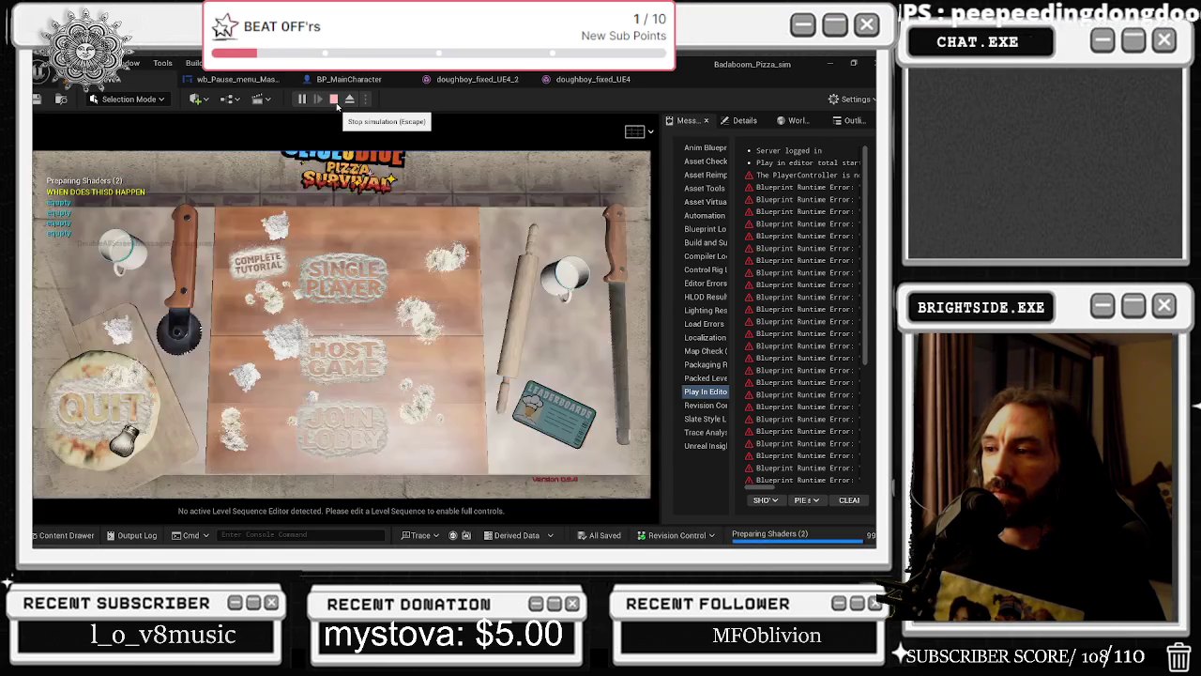
# Replay the game, check the Leaderboards screen and back out, then stop play.
pyautogui.click(335, 101)
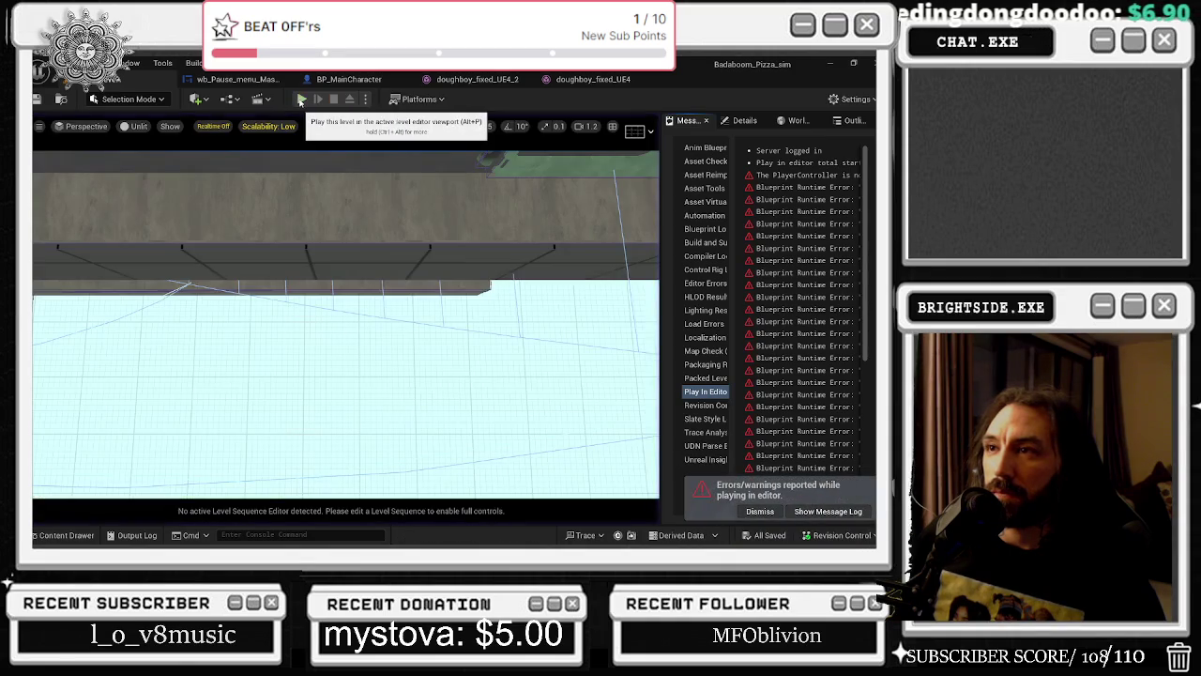
pyautogui.click(300, 102)
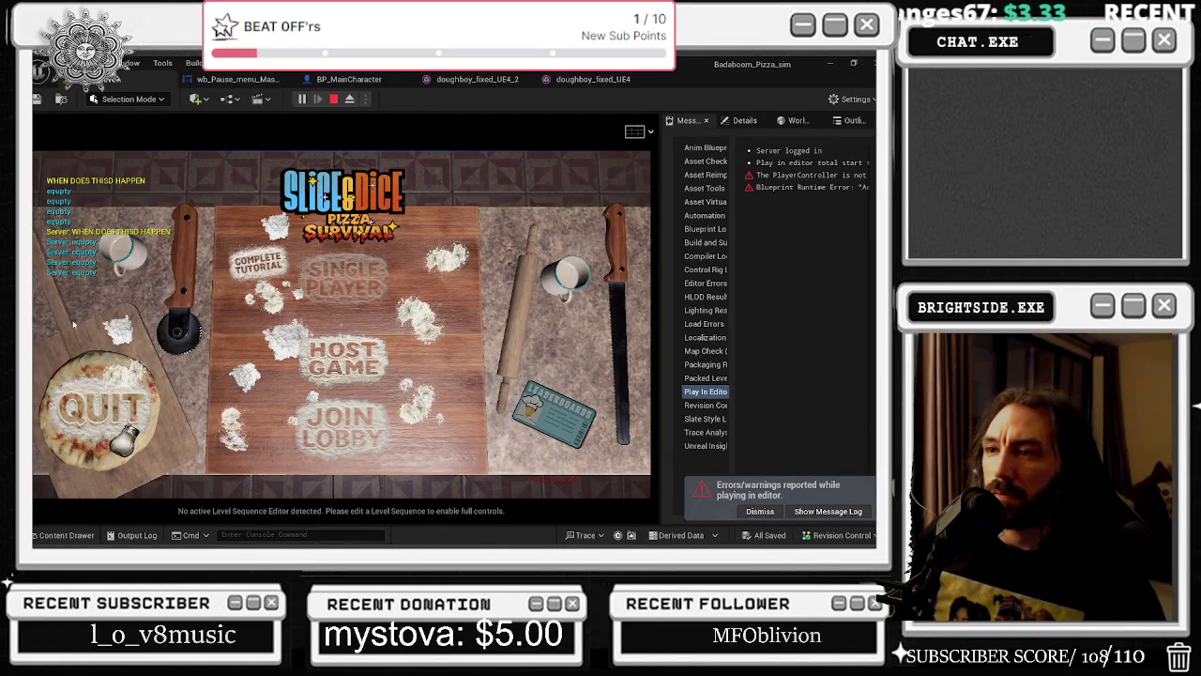
pyautogui.click(526, 415)
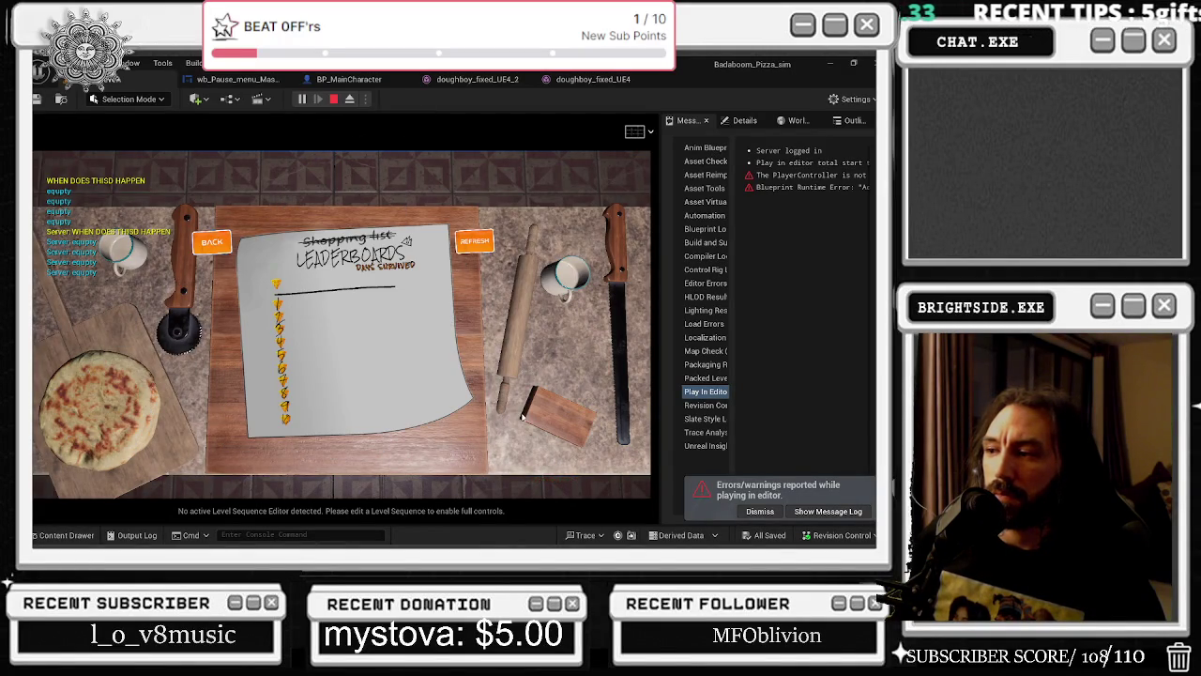
pyautogui.click(203, 249)
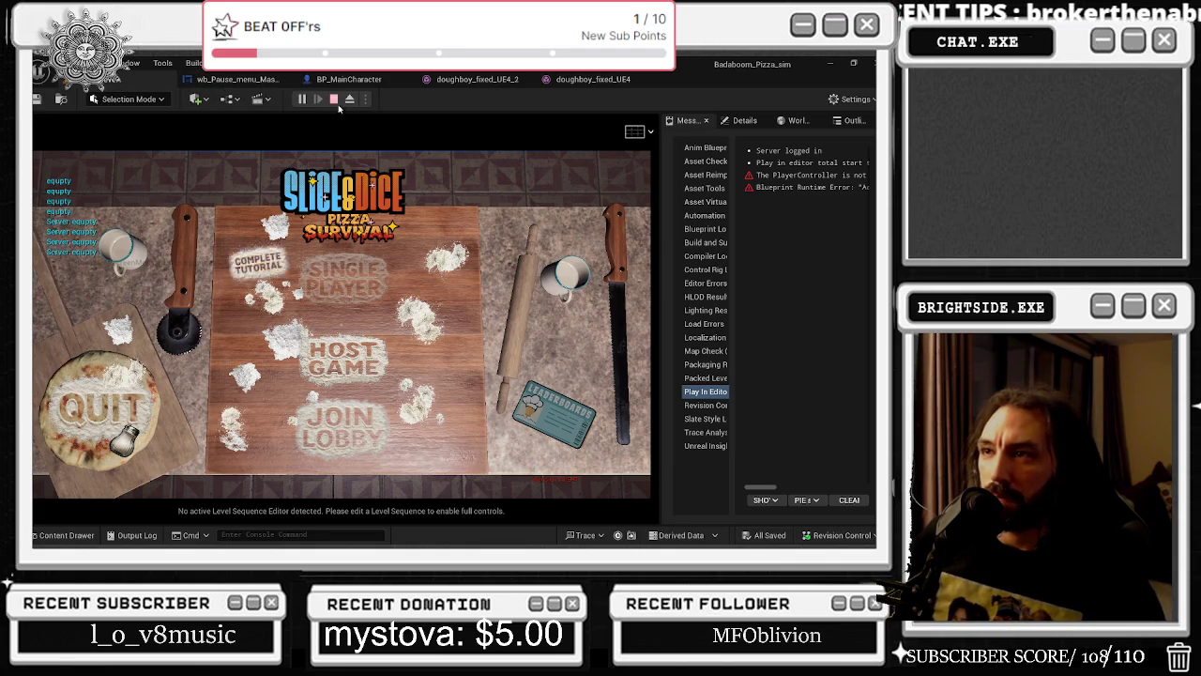
pyautogui.click(333, 99)
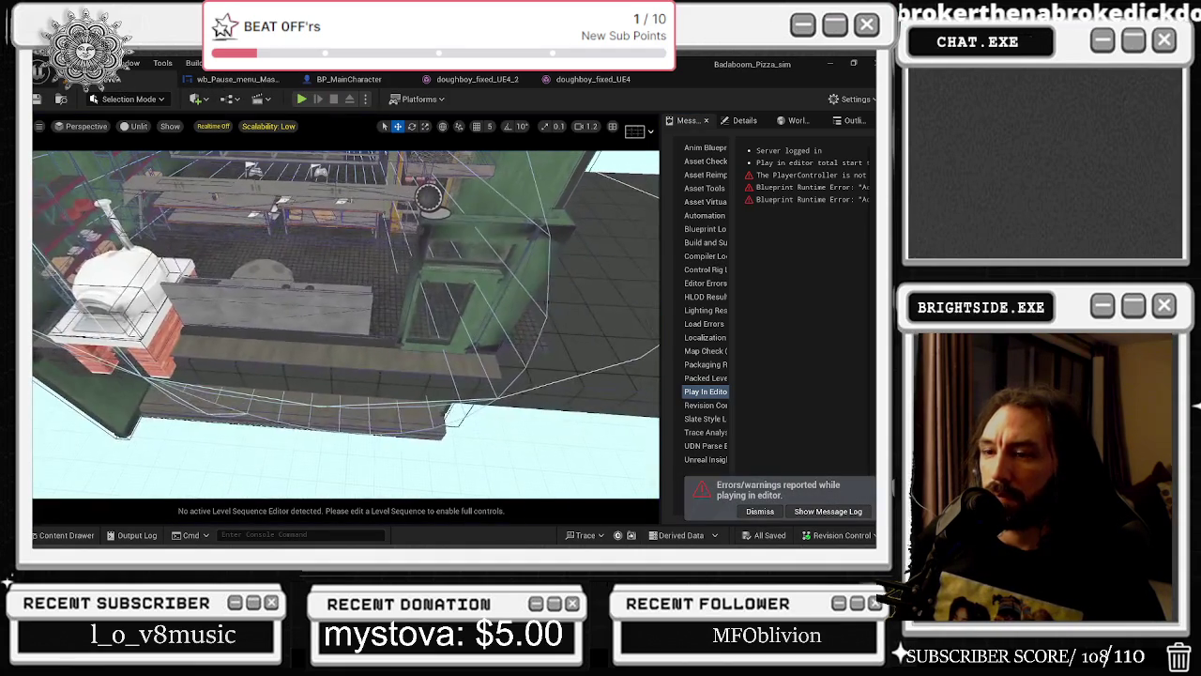
pyautogui.click(64, 535)
# Open the Load_level map from the Levels folder and look around the pizza building.
pyautogui.click(77, 279)
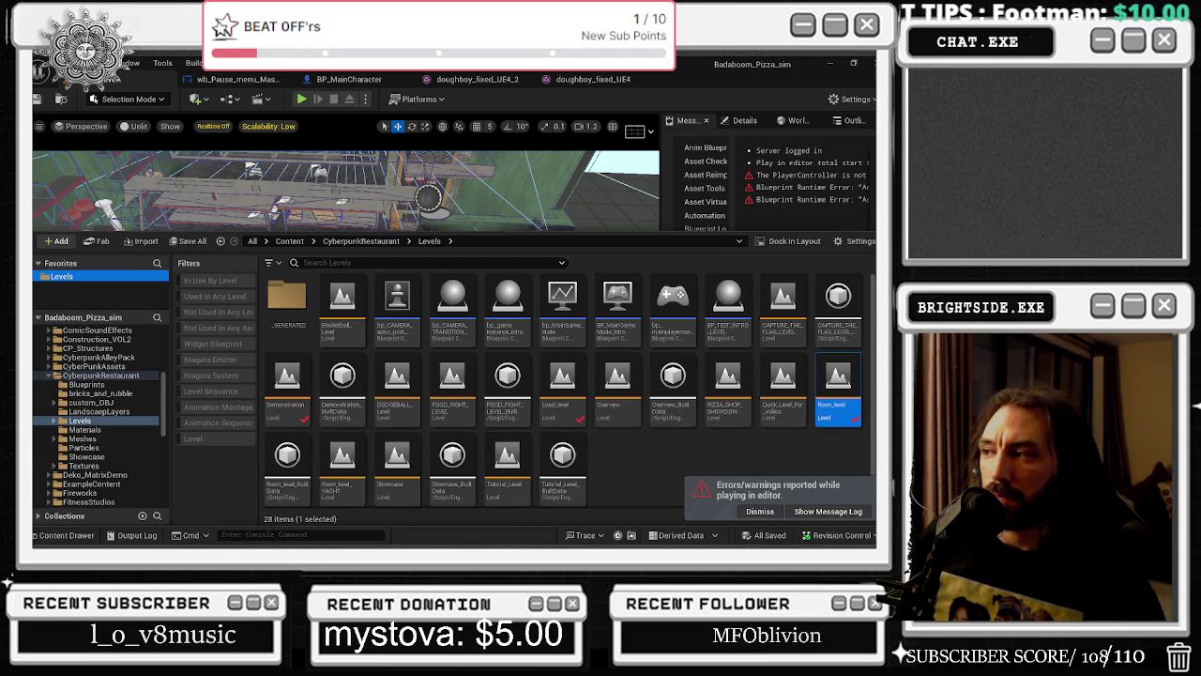
pyautogui.doubleClick(580, 416)
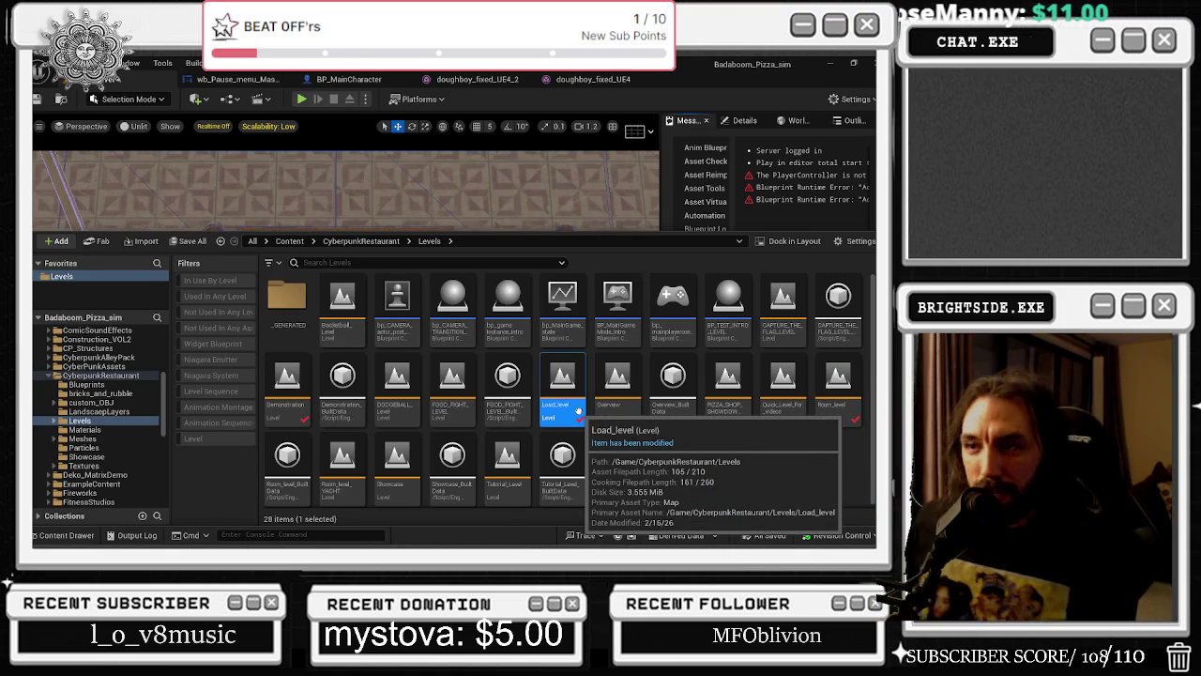
pyautogui.moveTo(356, 187); pyautogui.dragTo(412, 263)
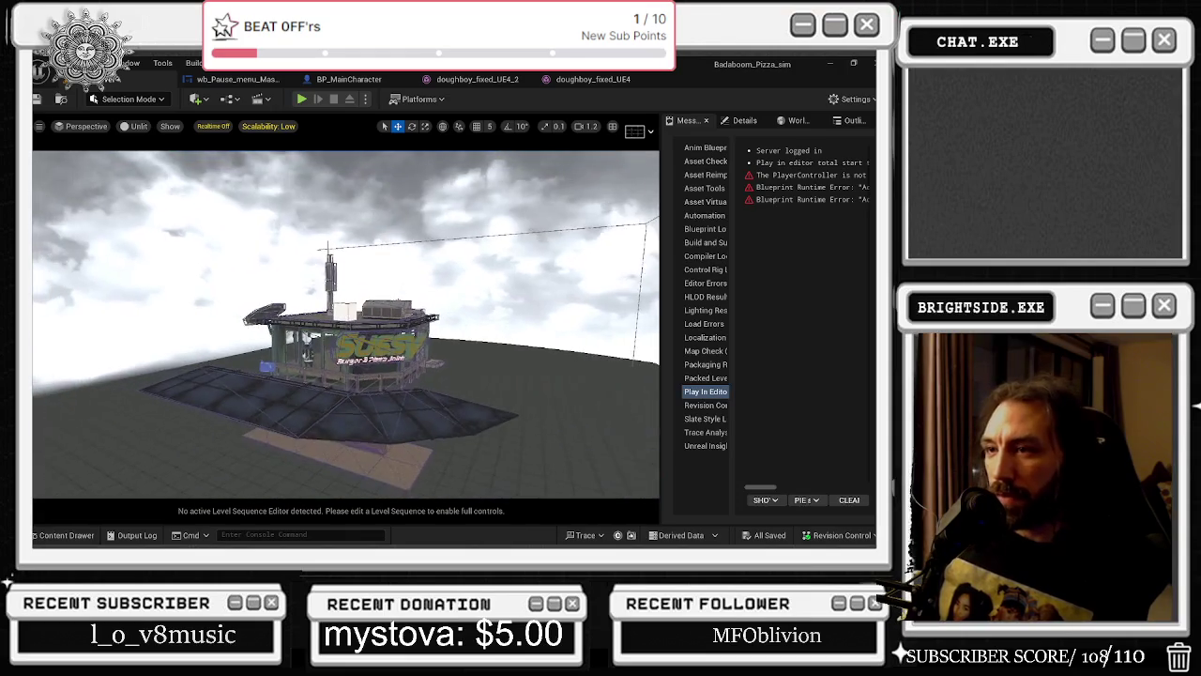
pyautogui.click(269, 126)
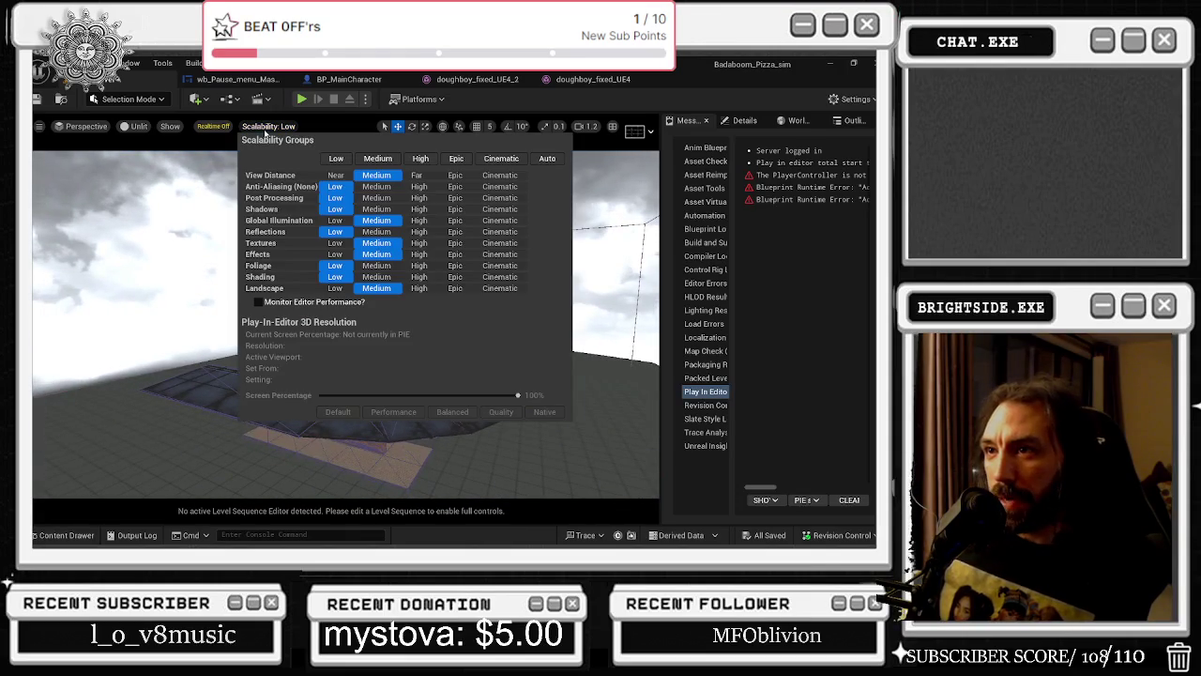
# Set engine scalability to High and reposition the camera near the pizza building.
pyautogui.click(413, 159)
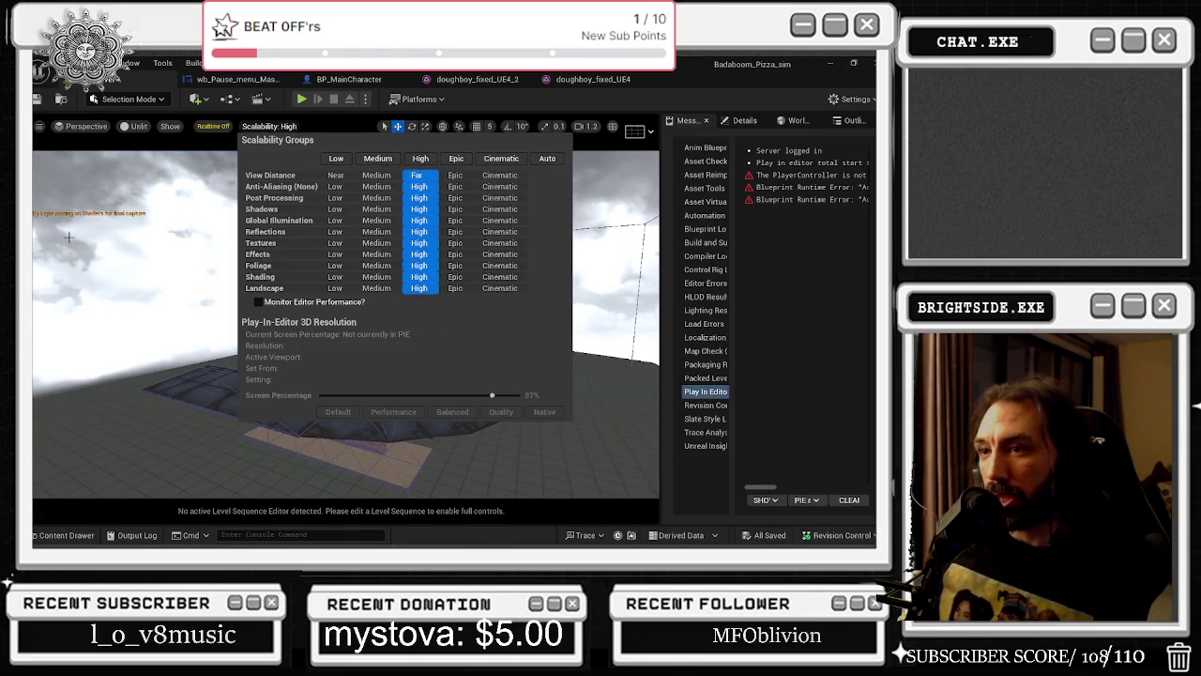
pyautogui.moveTo(68, 238); pyautogui.dragTo(69, 238)
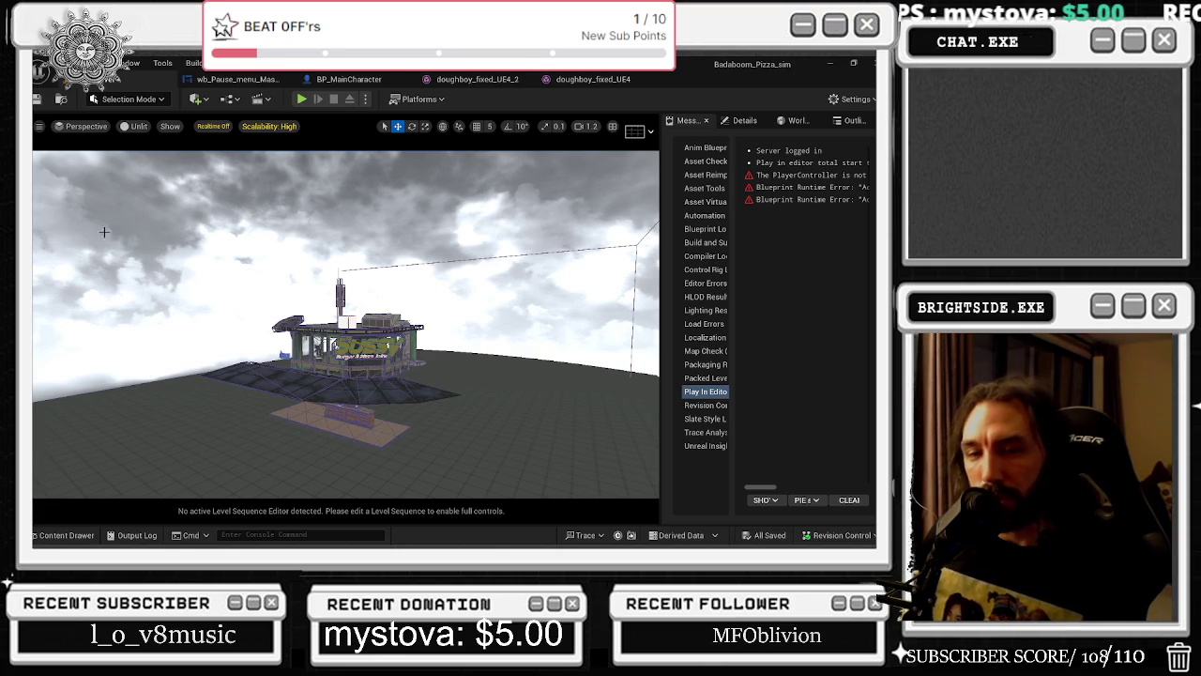
pyautogui.moveTo(69, 238); pyautogui.dragTo(68, 237)
pyautogui.click(139, 126)
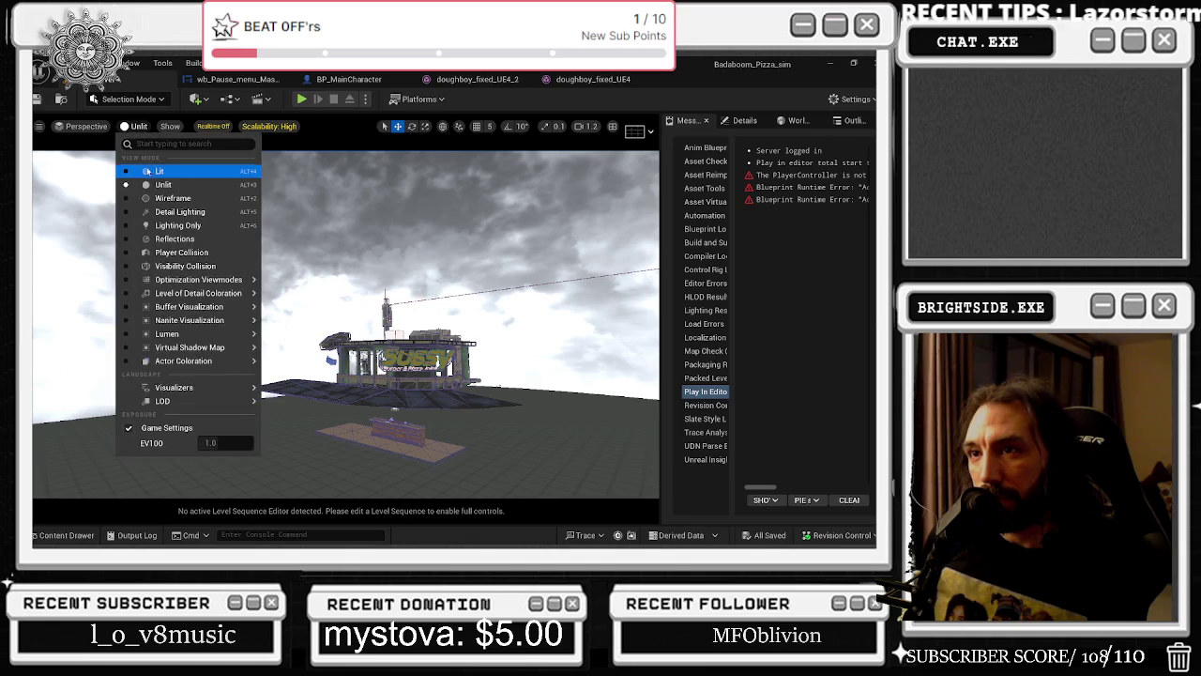
# Switch the viewport to Lit and fly the camera around the pizza building.
pyautogui.click(132, 168)
pyautogui.moveTo(68, 237); pyautogui.dragTo(68, 237)
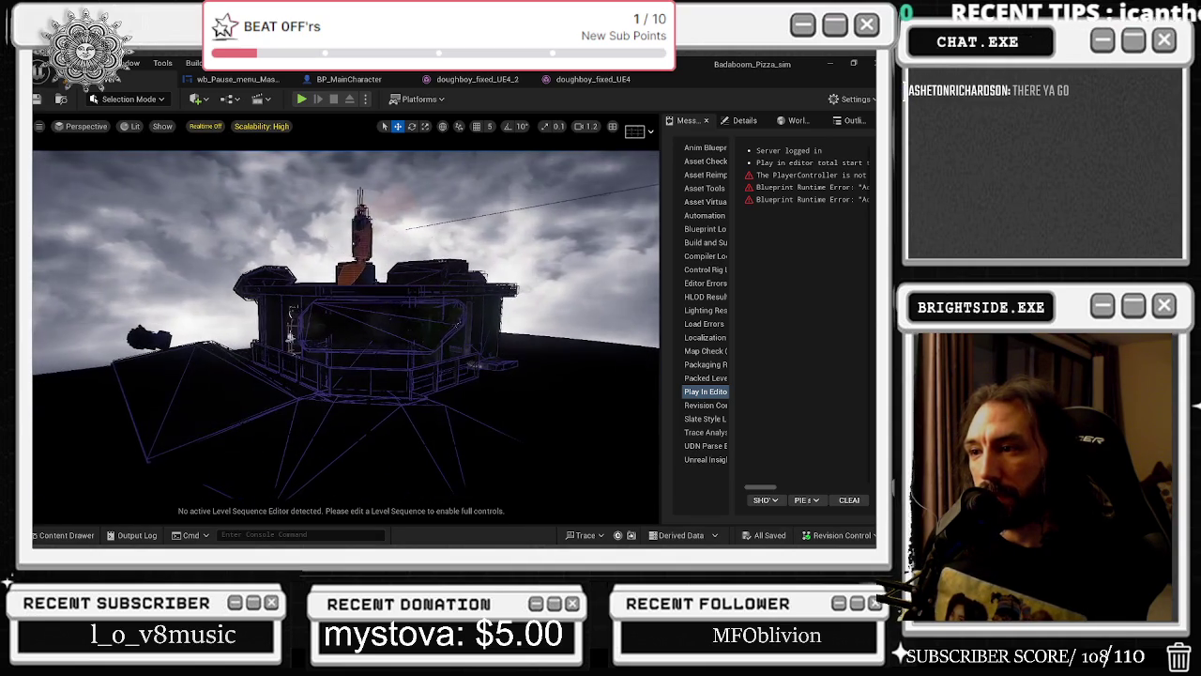
pyautogui.moveTo(369, 193); pyautogui.dragTo(369, 194)
# Set scalability to Medium and move the rect light from under the building to the Sussy sign.
pyautogui.click(261, 126)
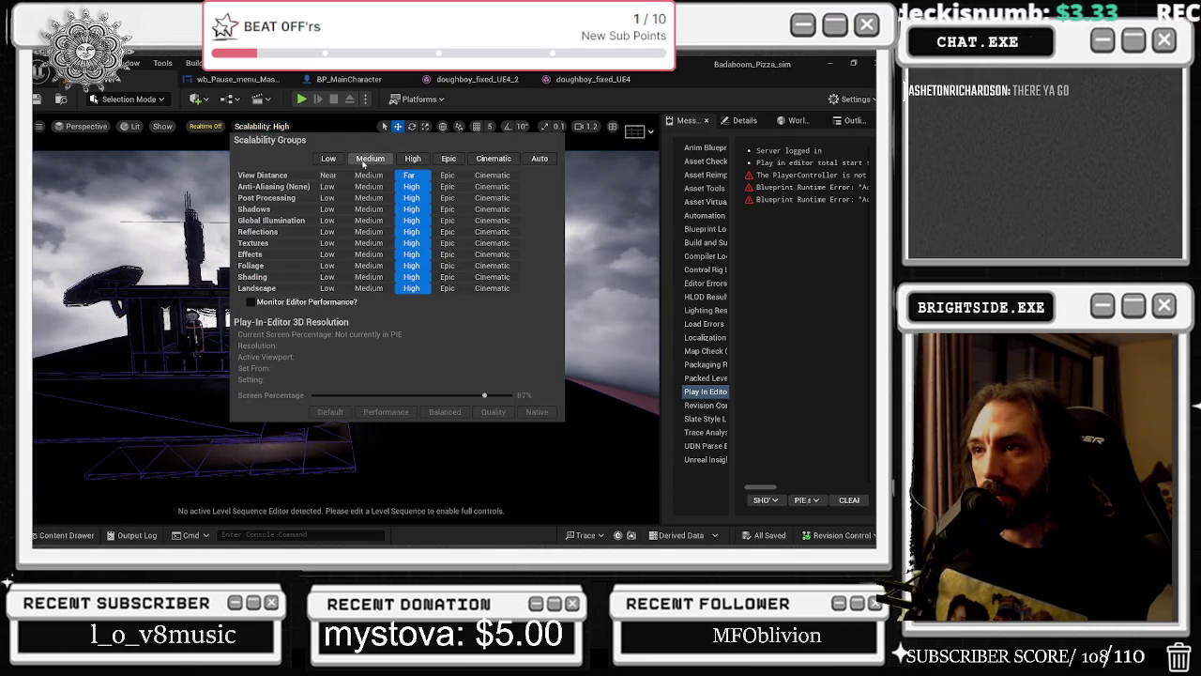
pyautogui.moveTo(140, 375); pyautogui.dragTo(141, 376)
pyautogui.click(296, 329)
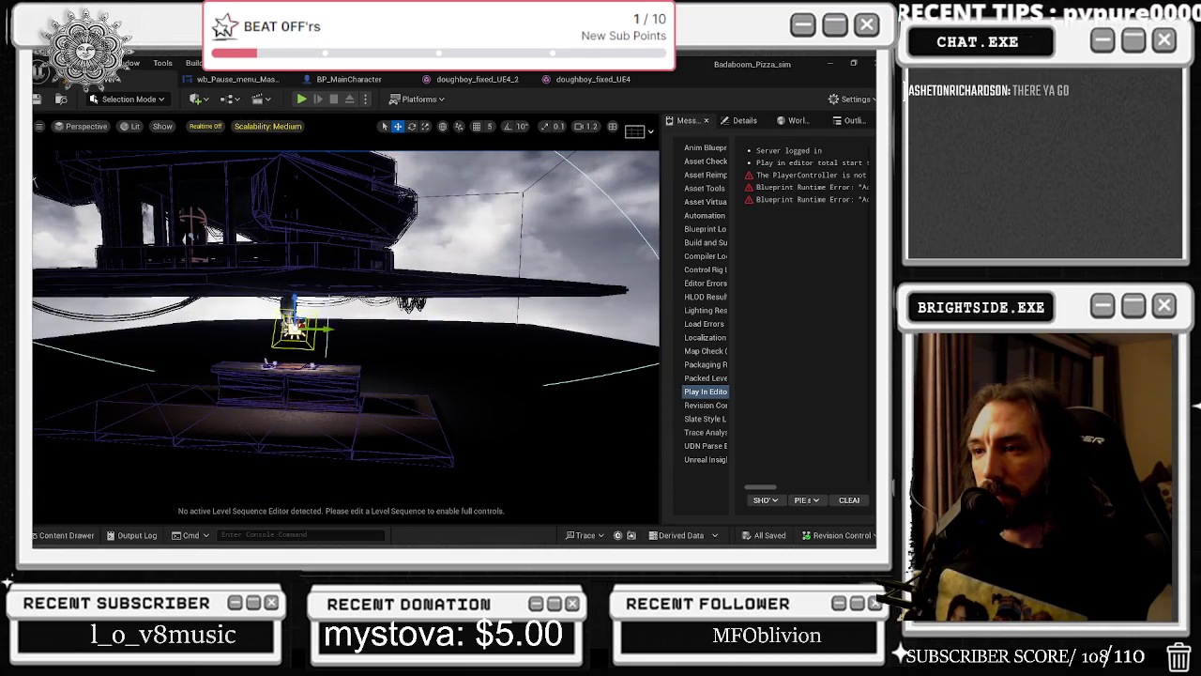
pyautogui.scroll(-3, 345, 328)
pyautogui.moveTo(346, 326)
pyautogui.mouseDown()
pyautogui.moveTo(502, 328)
pyautogui.moveTo(441, 326)
pyautogui.moveTo(658, 383)
pyautogui.mouseUp()
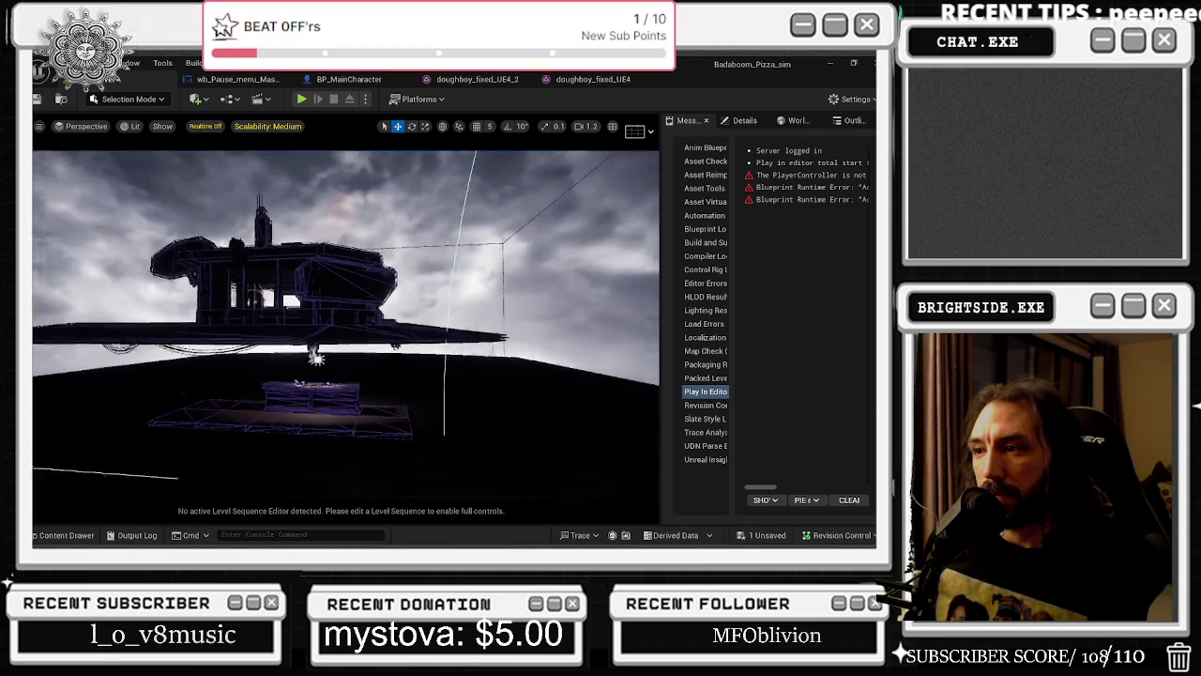
pyautogui.press('f')
pyautogui.moveTo(435, 298)
pyautogui.mouseDown()
pyautogui.moveTo(456, 307)
pyautogui.moveTo(403, 237)
pyautogui.moveTo(401, 192)
pyautogui.moveTo(399, 216)
pyautogui.moveTo(327, 217)
pyautogui.moveTo(352, 229)
pyautogui.mouseUp()
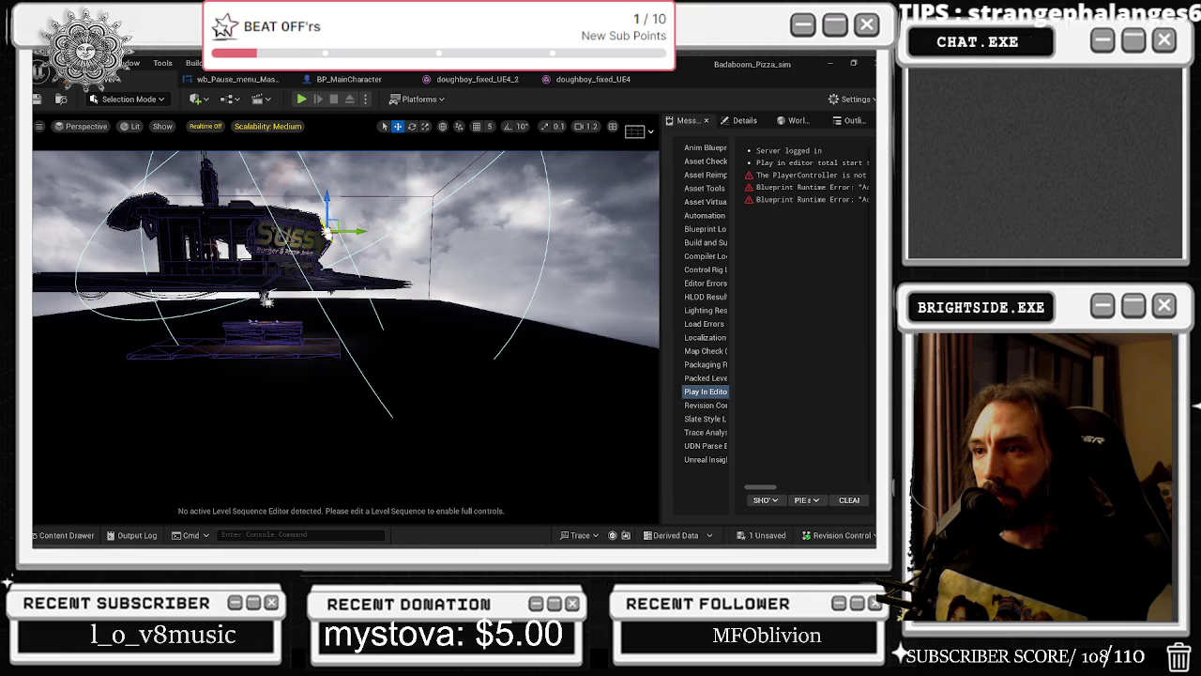
# Reduce RectLight2's attenuation radius from 1000 to about 600.
pyautogui.click(746, 120)
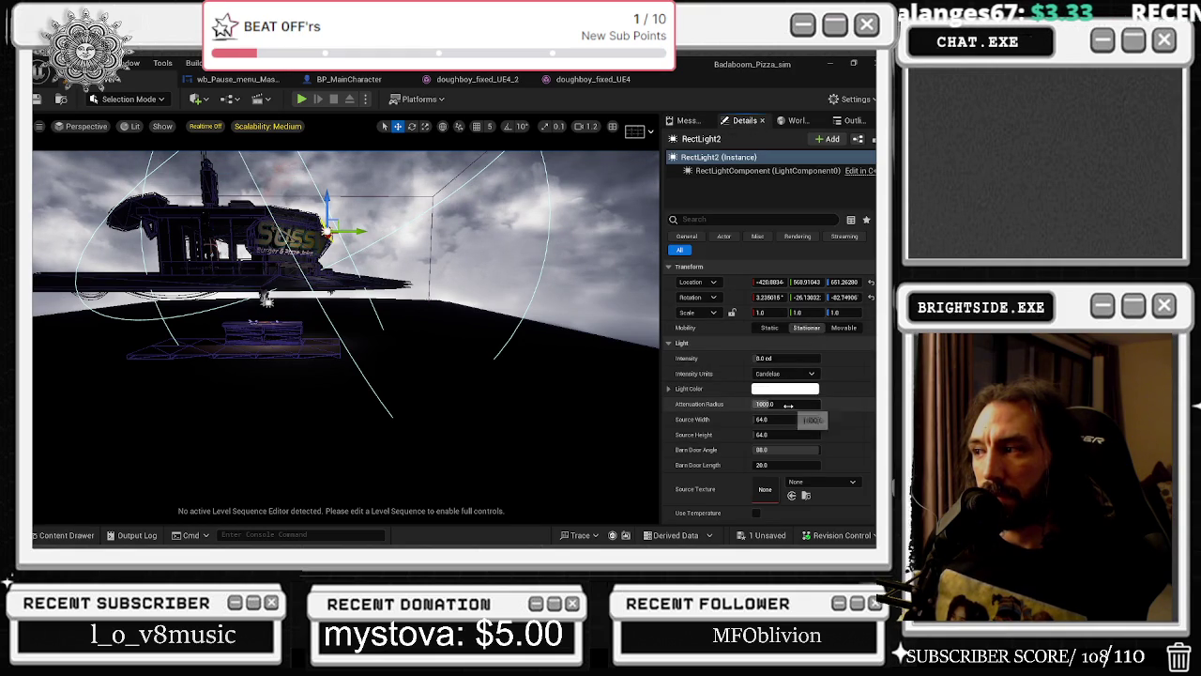
pyautogui.moveTo(787, 403); pyautogui.dragTo(724, 404)
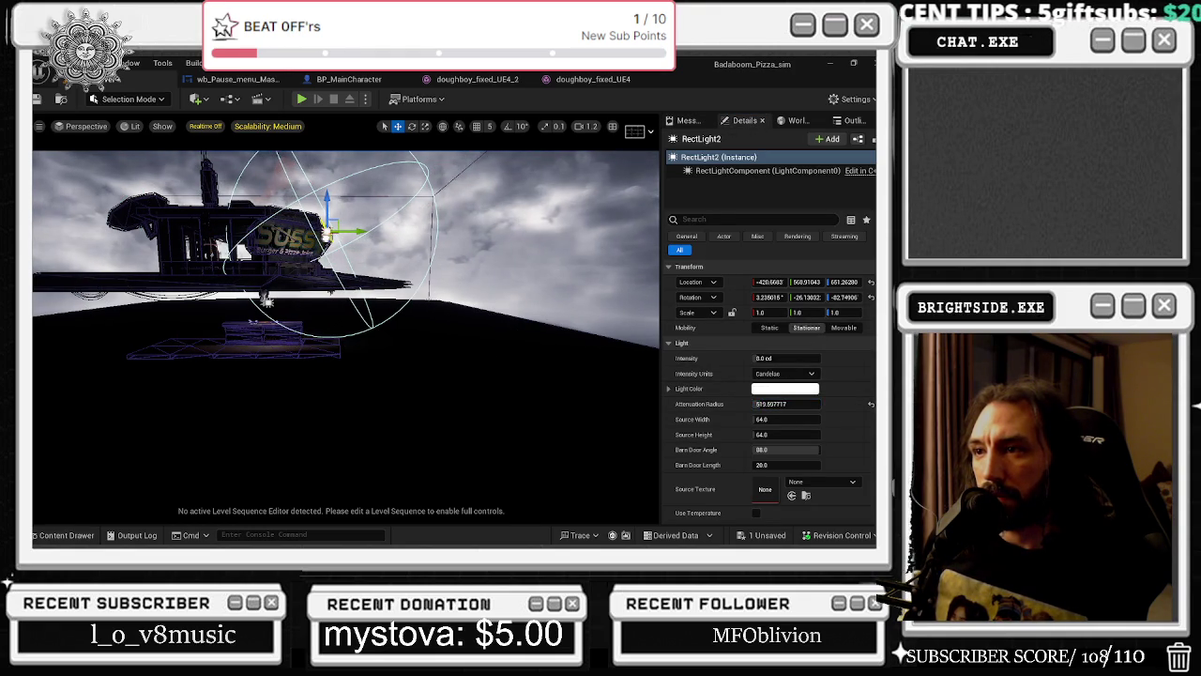
pyautogui.click(497, 171)
# Inspect World Settings and the SkyLight's properties, then browse the level's actor list.
pyautogui.click(793, 122)
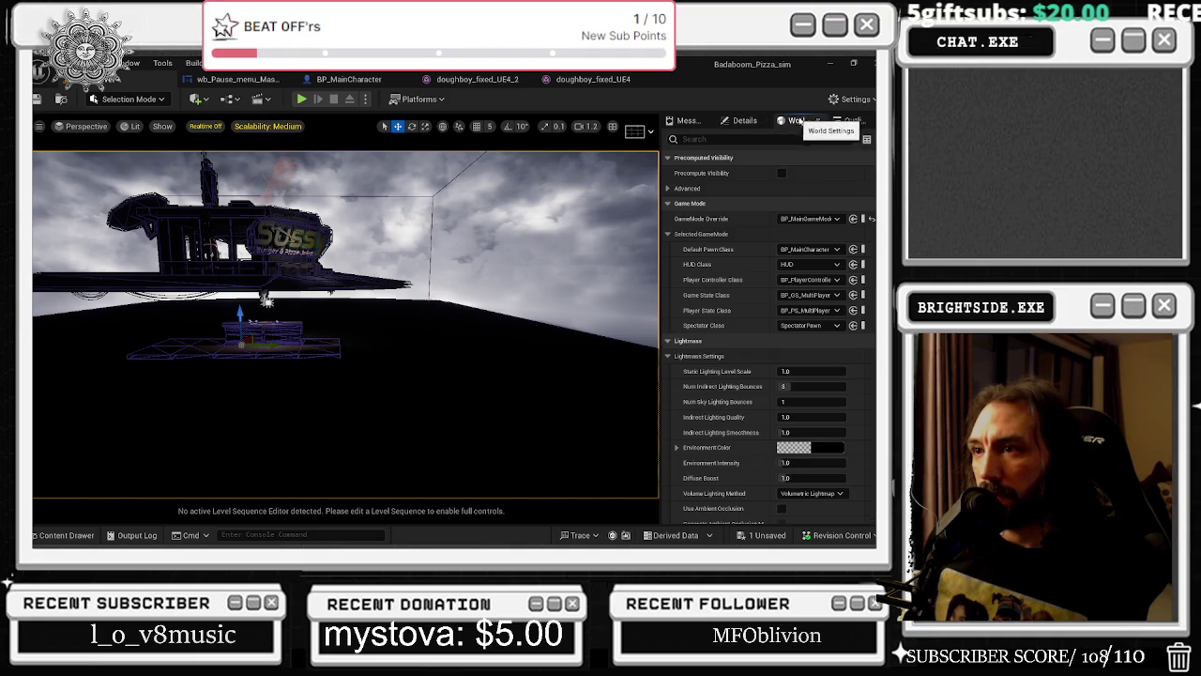
pyautogui.click(853, 120)
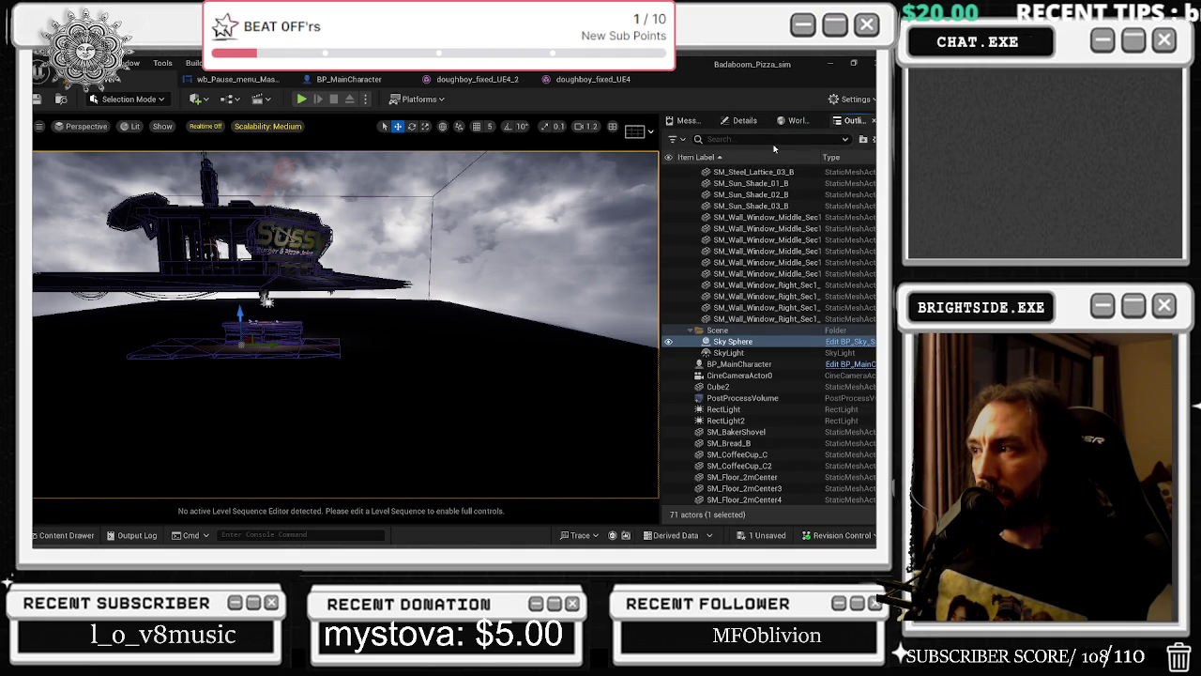
pyautogui.click(730, 353)
pyautogui.click(744, 120)
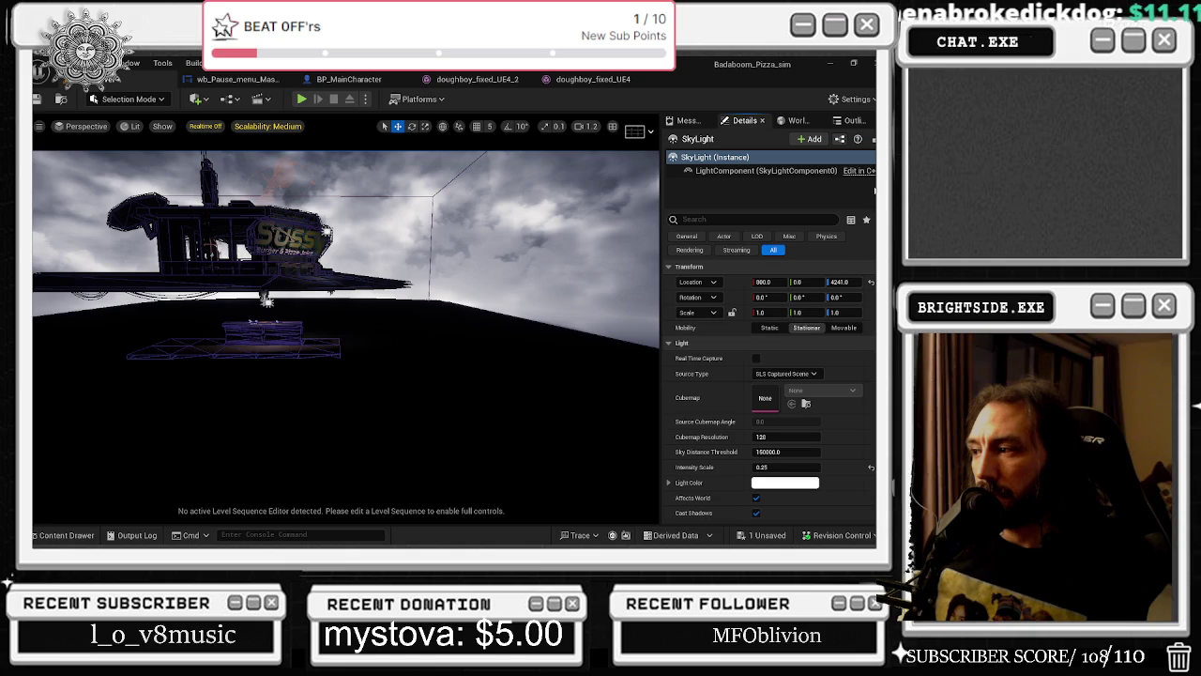
pyautogui.click(851, 121)
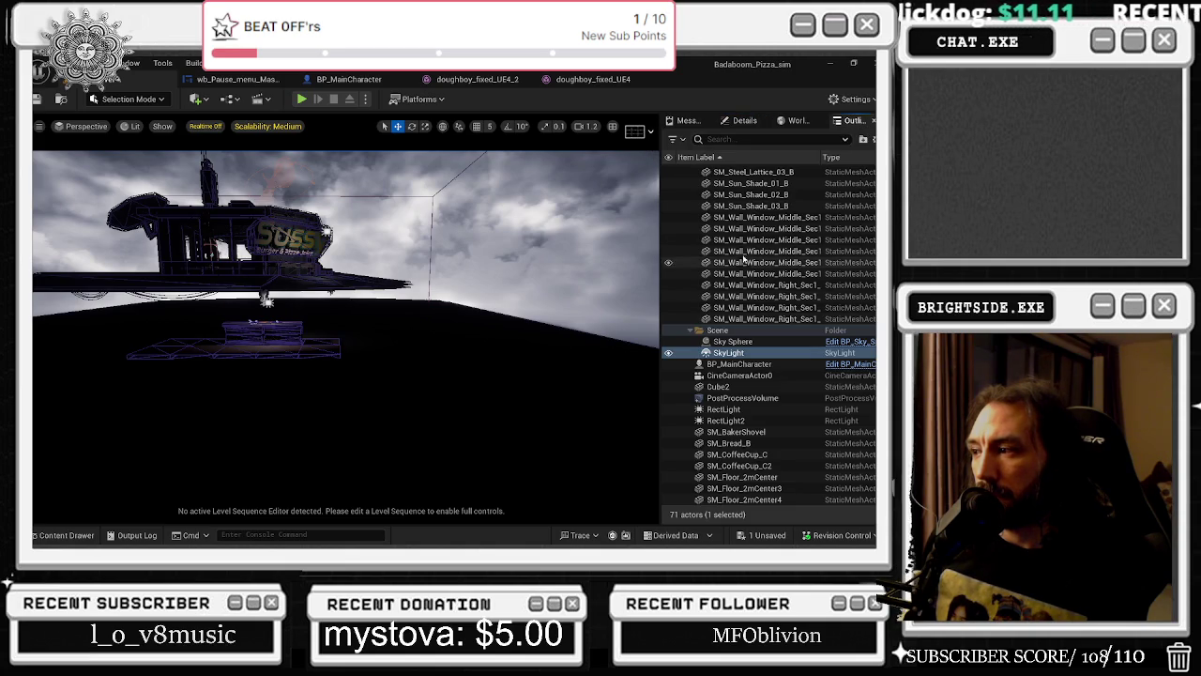
pyautogui.scroll(-5, 754, 354)
pyautogui.scroll(15, 760, 354)
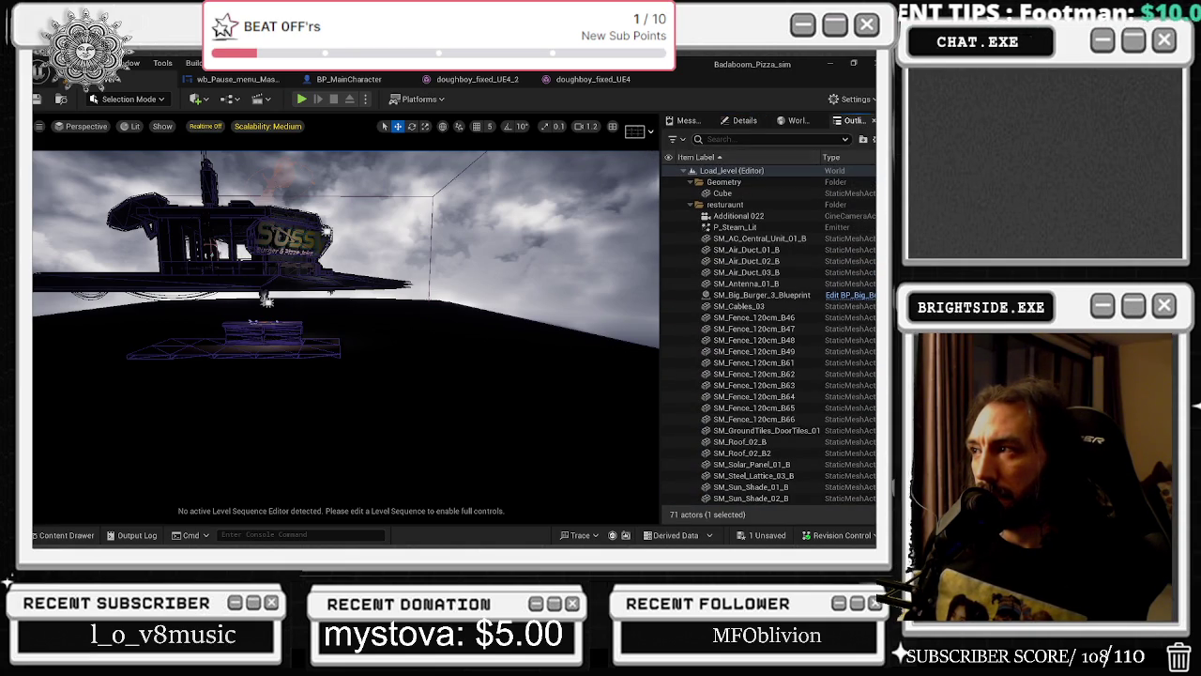
pyautogui.click(258, 99)
pyautogui.click(195, 98)
# Add and then remove a test directional light, and nudge RectLight2 near the Sussy sign.
pyautogui.click(196, 99)
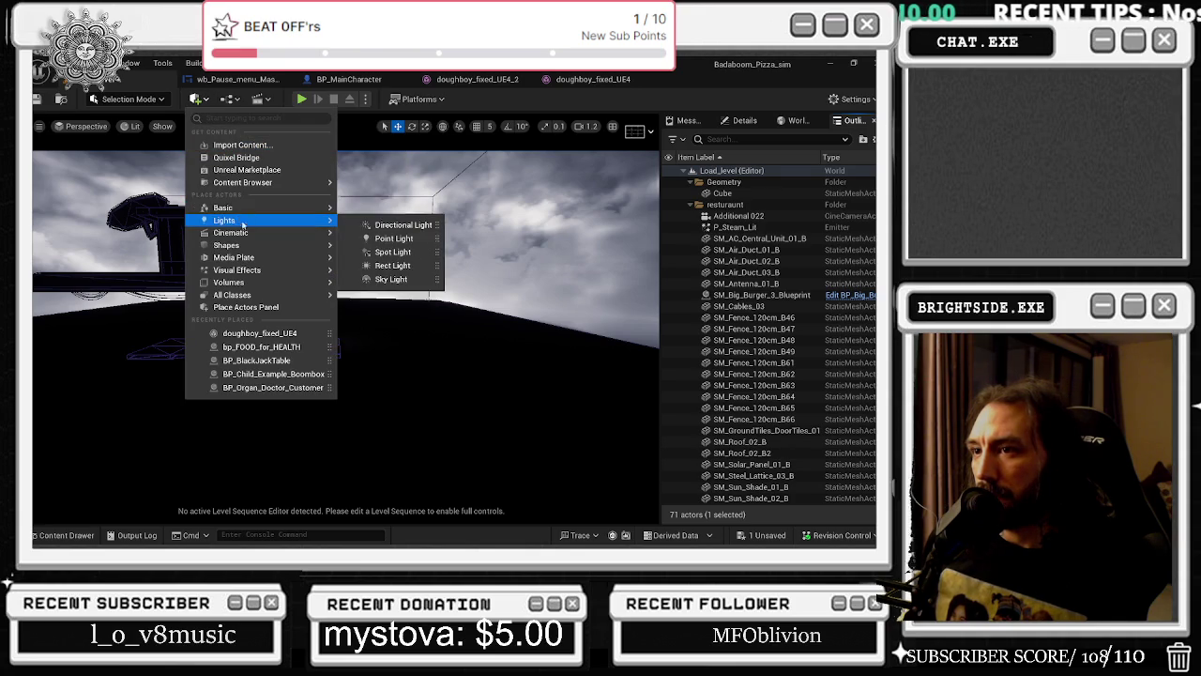
pyautogui.moveTo(241, 247)
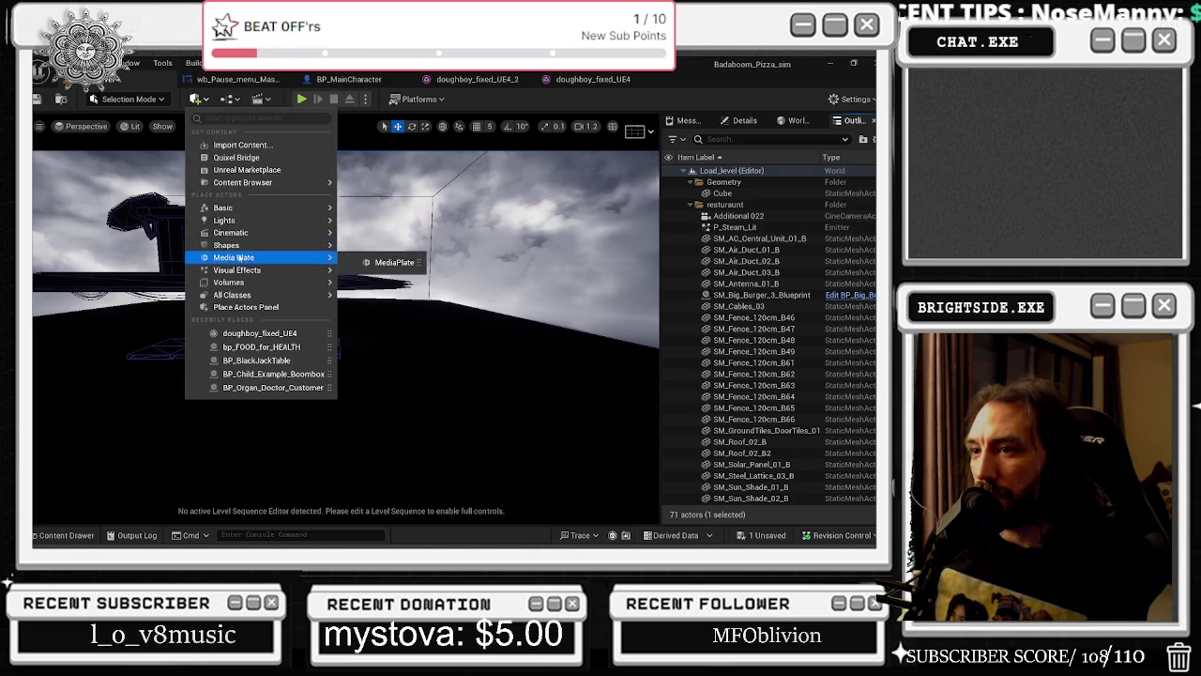
pyautogui.moveTo(242, 284)
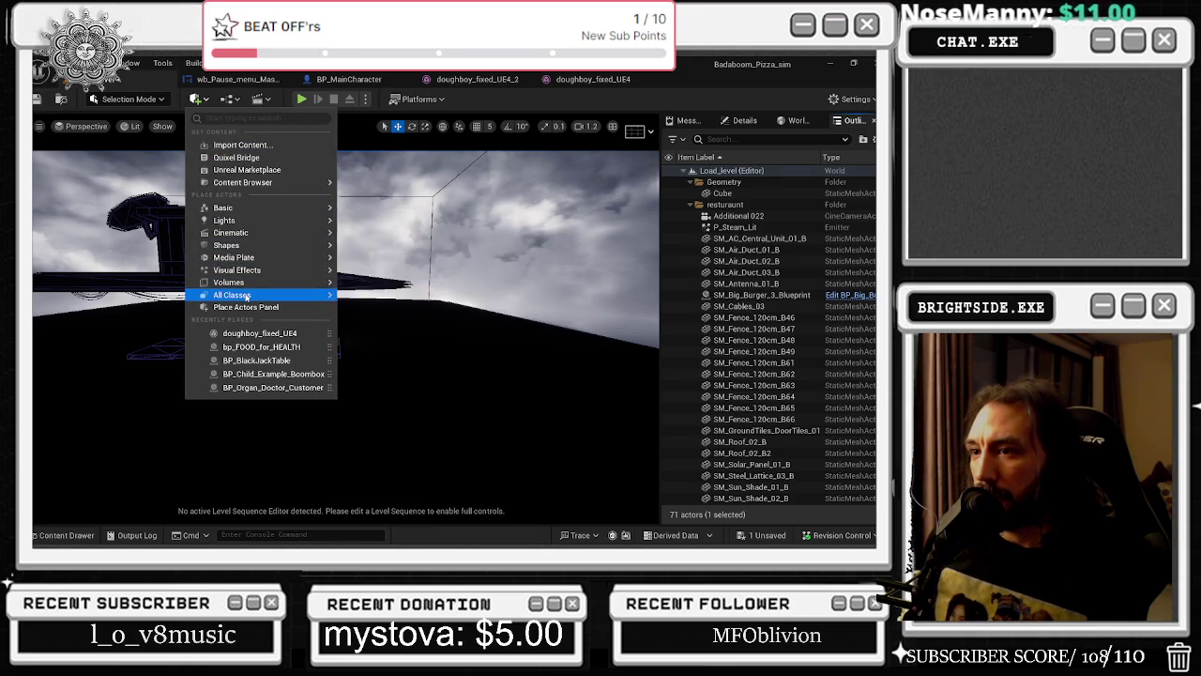
pyautogui.moveTo(247, 207)
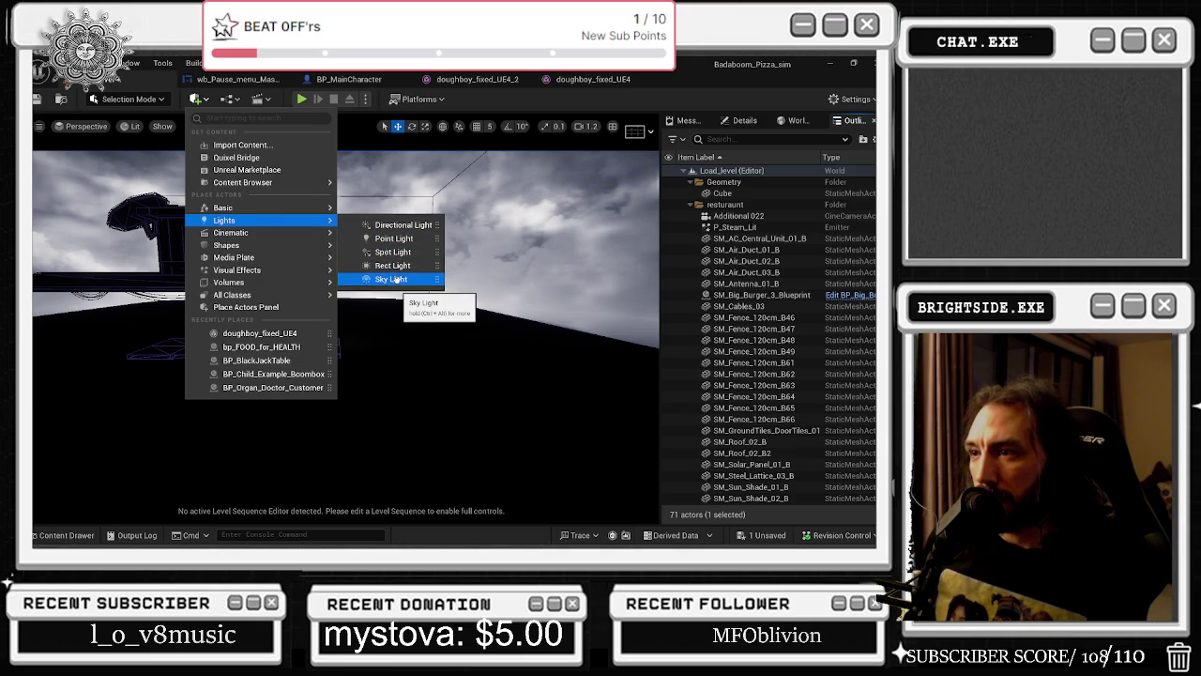
pyautogui.click(391, 225)
pyautogui.moveTo(354, 308)
pyautogui.mouseDown()
pyautogui.moveTo(430, 308)
pyautogui.moveTo(394, 302)
pyautogui.moveTo(337, 223)
pyautogui.mouseUp()
pyautogui.press('Delete')
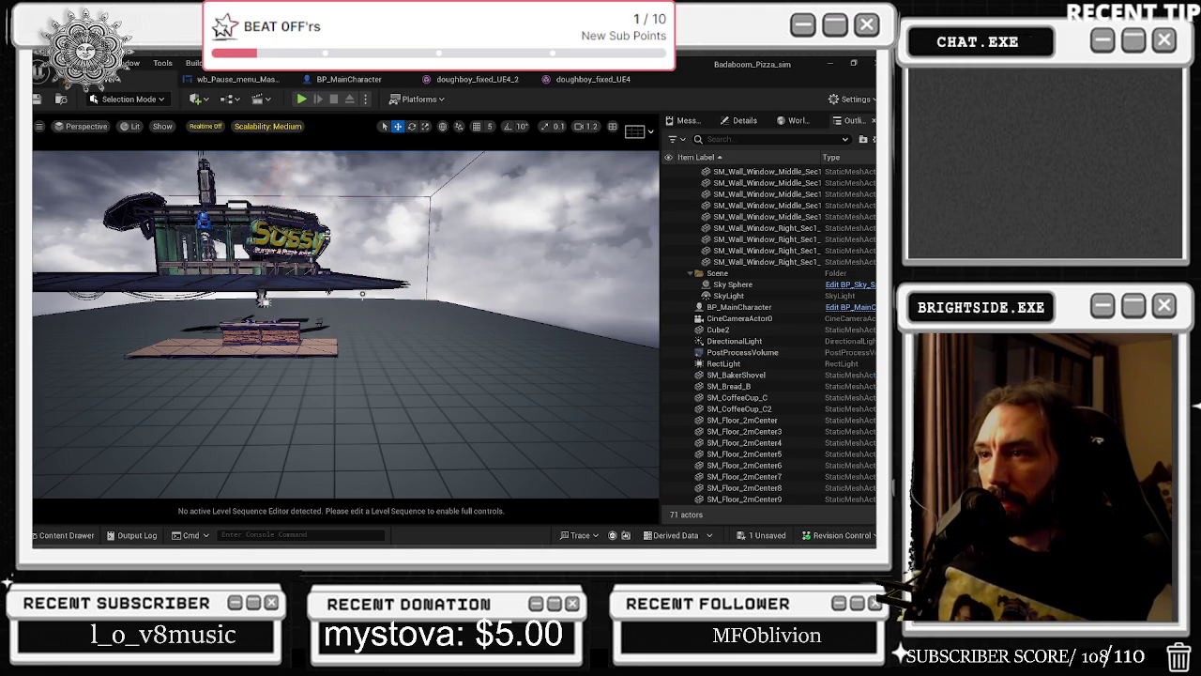
pyautogui.hotkey('ctrl', 'z')
pyautogui.moveTo(325, 203); pyautogui.dragTo(325, 188)
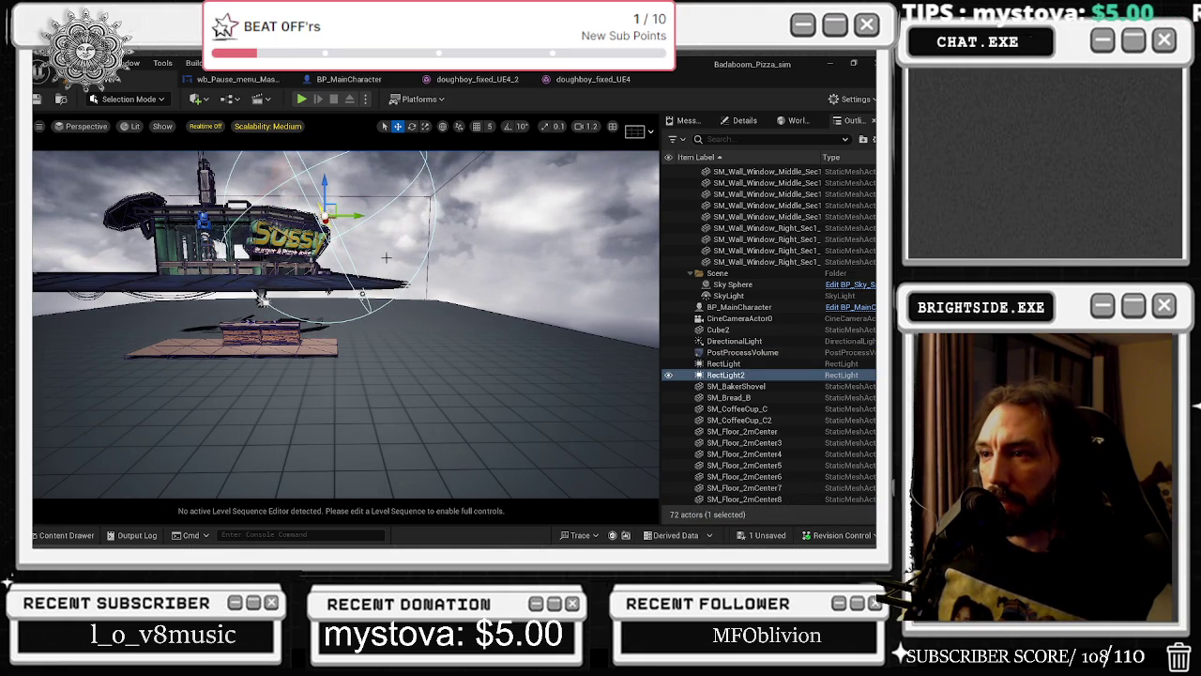
# Lower the level's directional light intensity from 10 to about 4.45 lux and play-test.
pyautogui.click(362, 294)
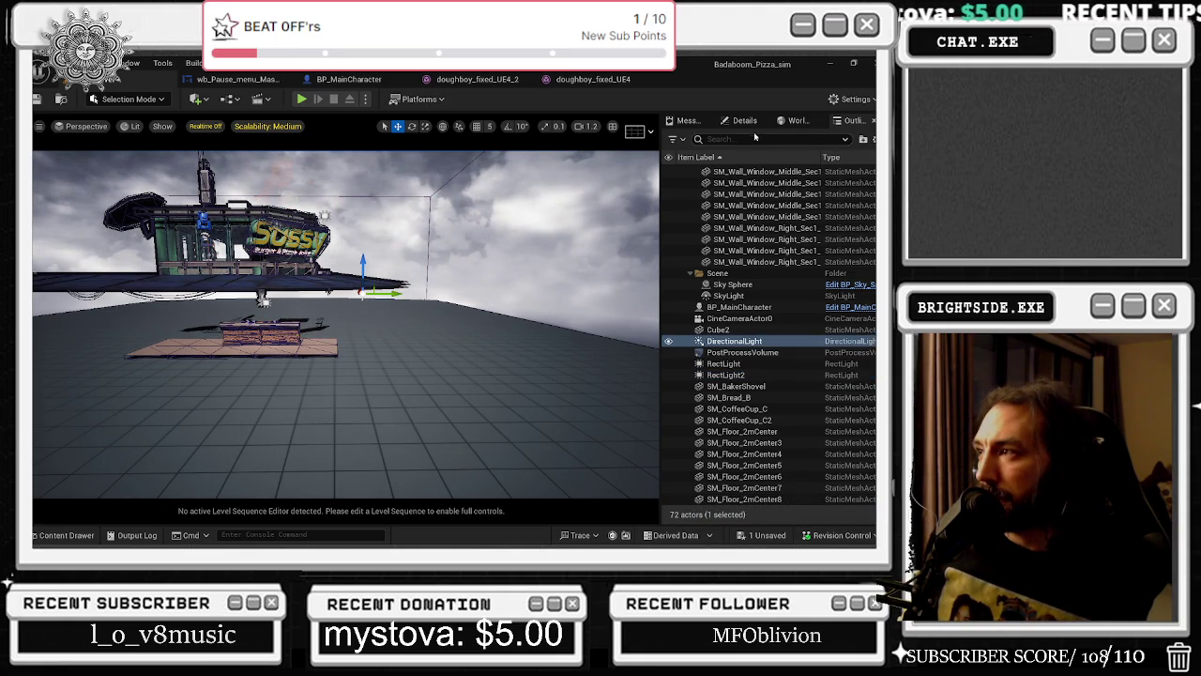
pyautogui.click(746, 120)
pyautogui.moveTo(768, 358)
pyautogui.mouseDown()
pyautogui.moveTo(749, 358)
pyautogui.moveTo(764, 358)
pyautogui.mouseUp()
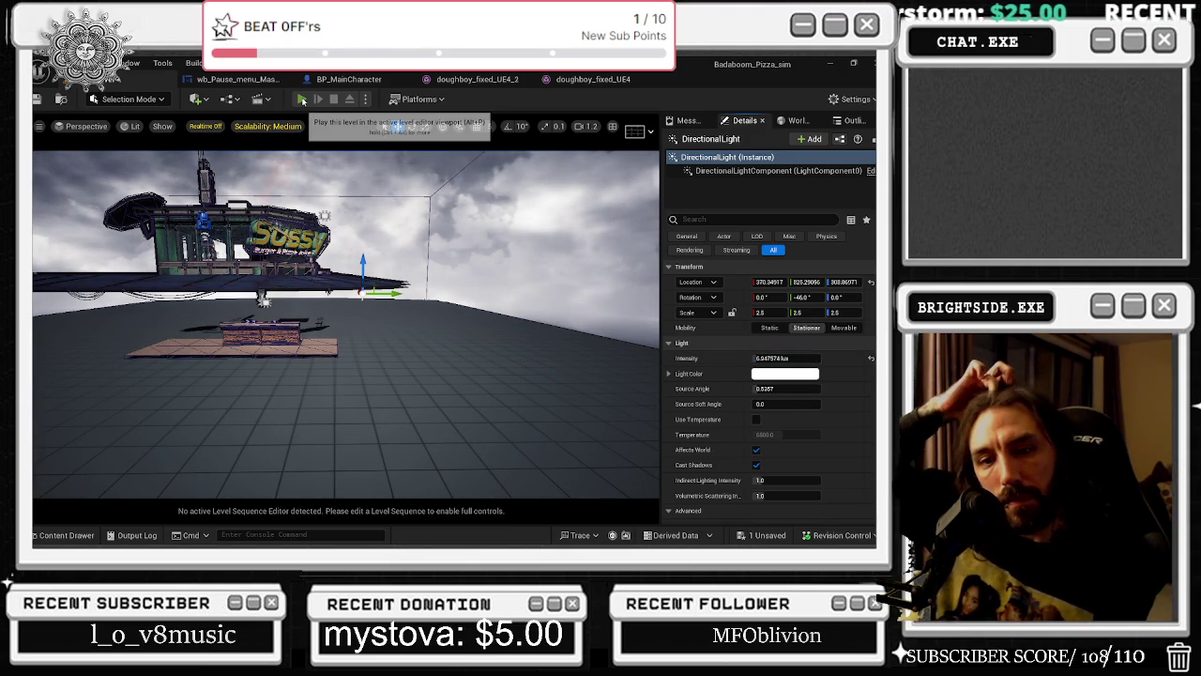
pyautogui.click(302, 100)
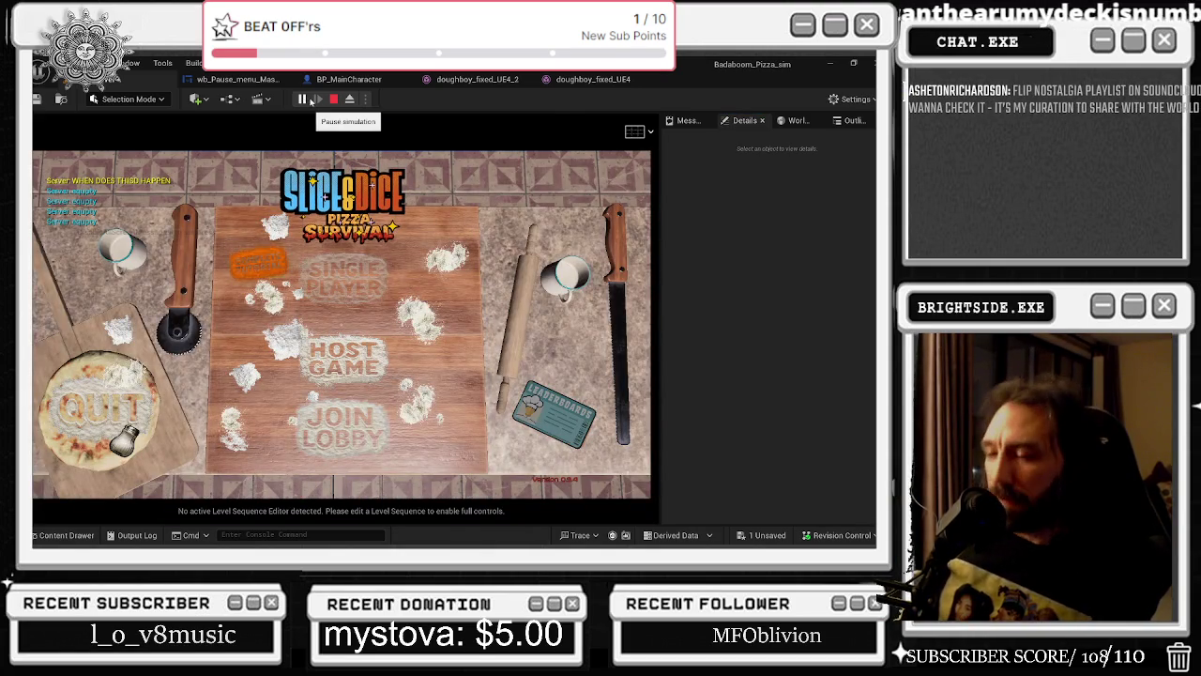
pyautogui.press('Escape')
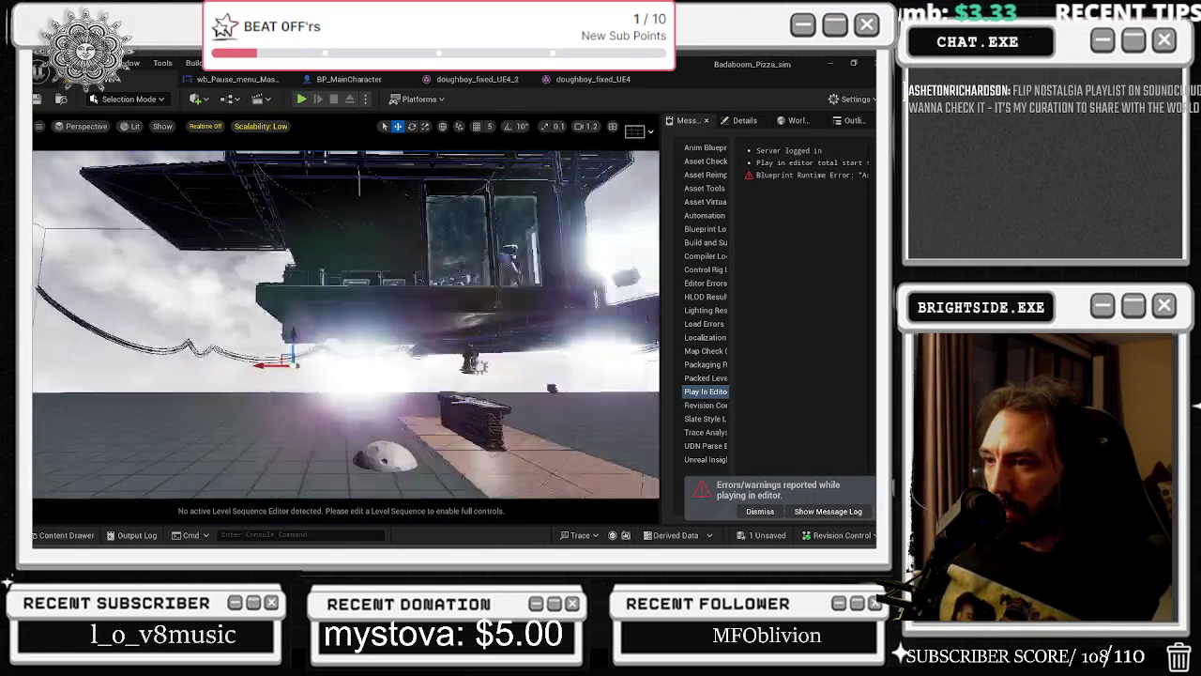
pyautogui.moveTo(301, 307)
pyautogui.mouseDown()
pyautogui.moveTo(300, 281)
pyautogui.moveTo(300, 306)
pyautogui.mouseUp()
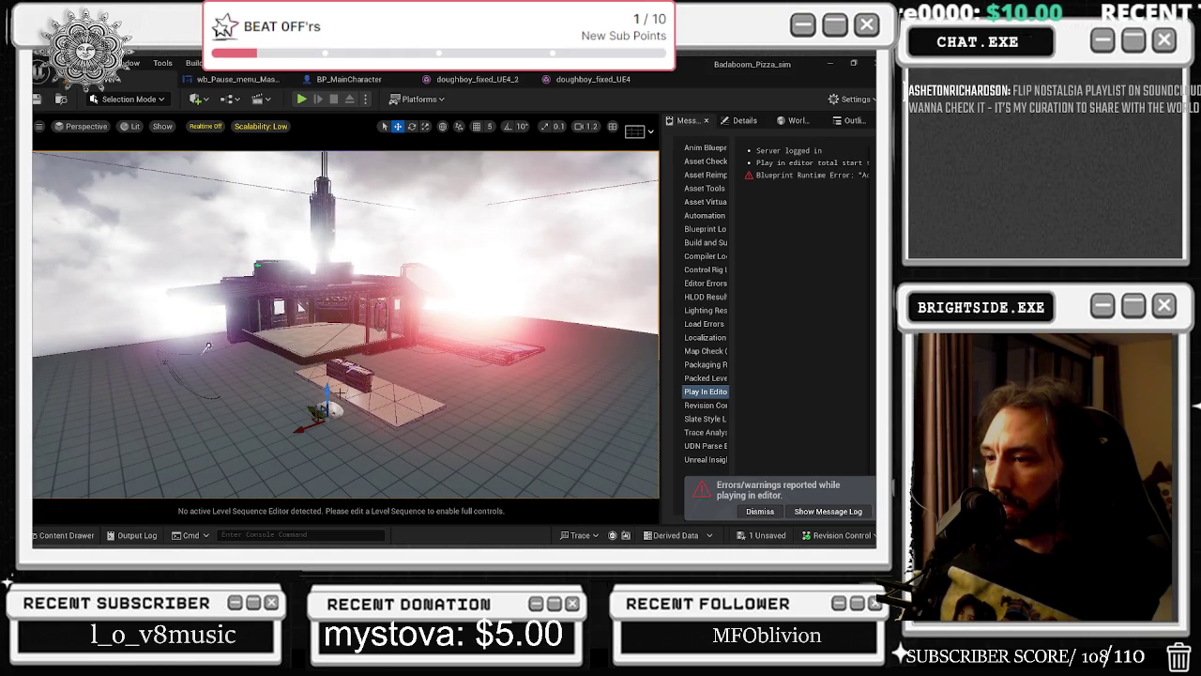
pyautogui.click(327, 410)
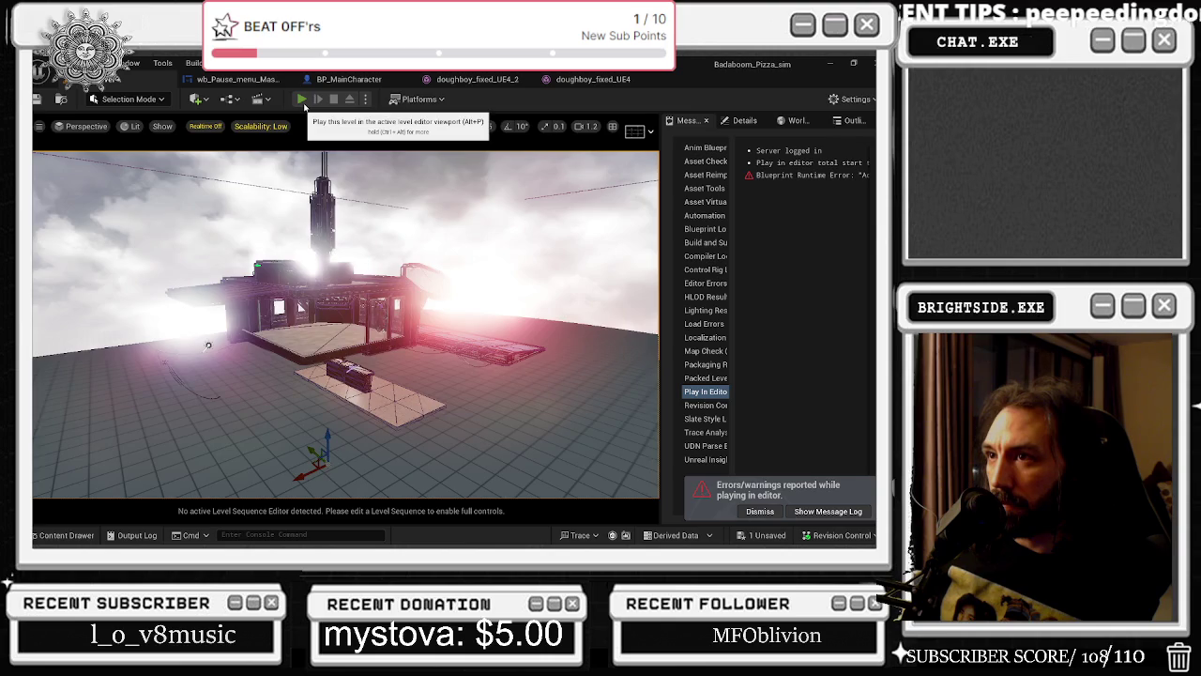
pyautogui.click(304, 106)
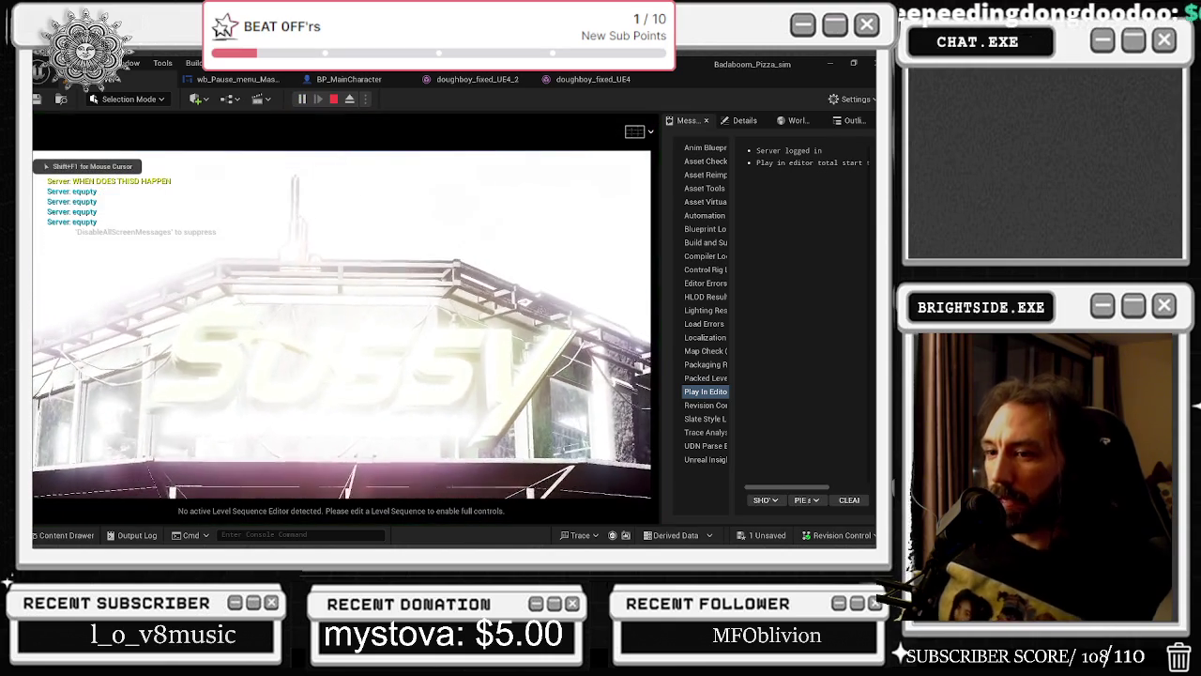
pyautogui.press('Escape')
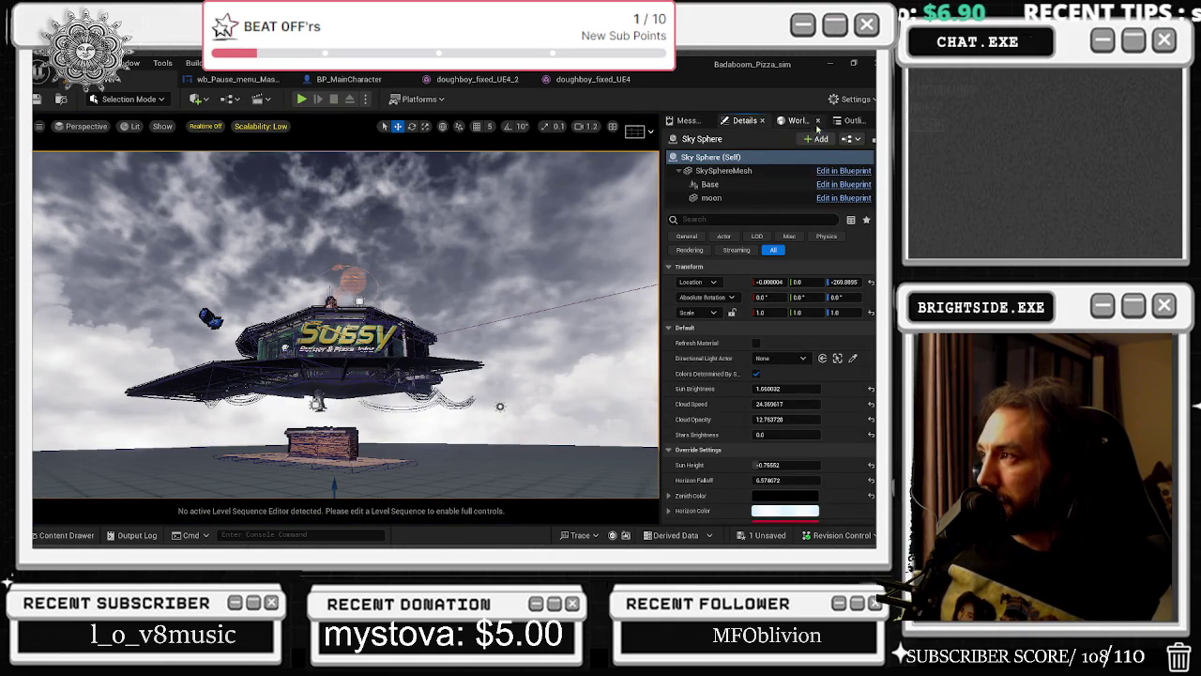
# Browse the World Settings and Message Log tabs, then return to the Outliner actor list.
pyautogui.scroll(-2, 767, 170)
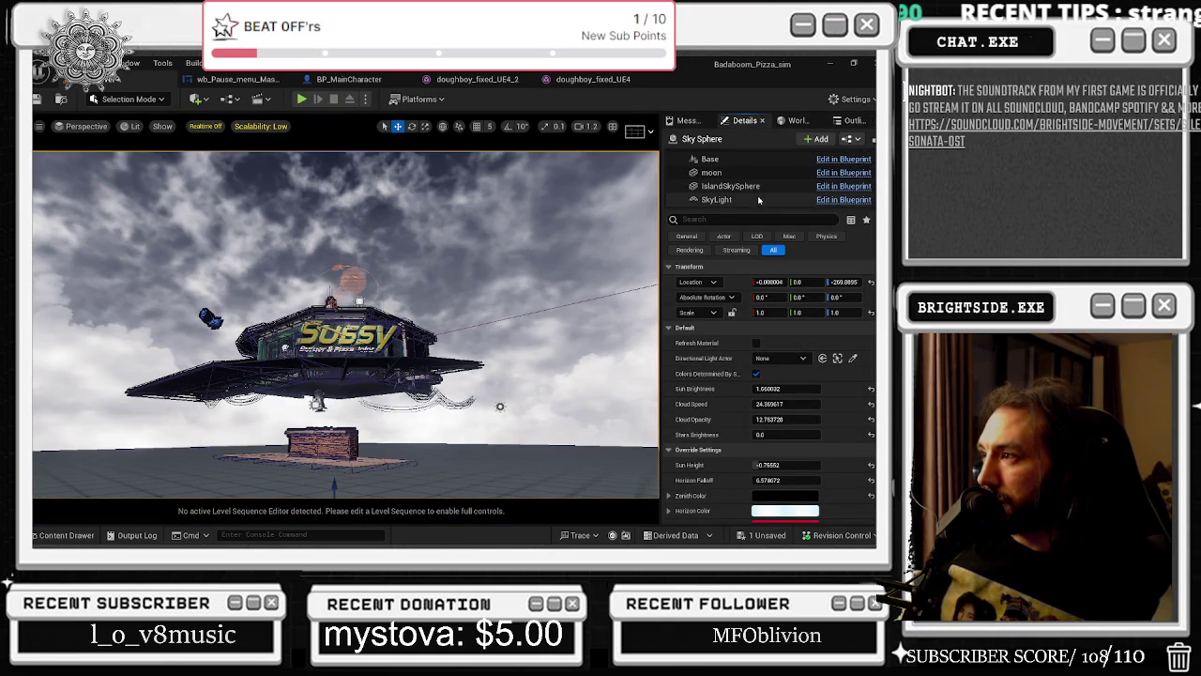
pyautogui.click(795, 123)
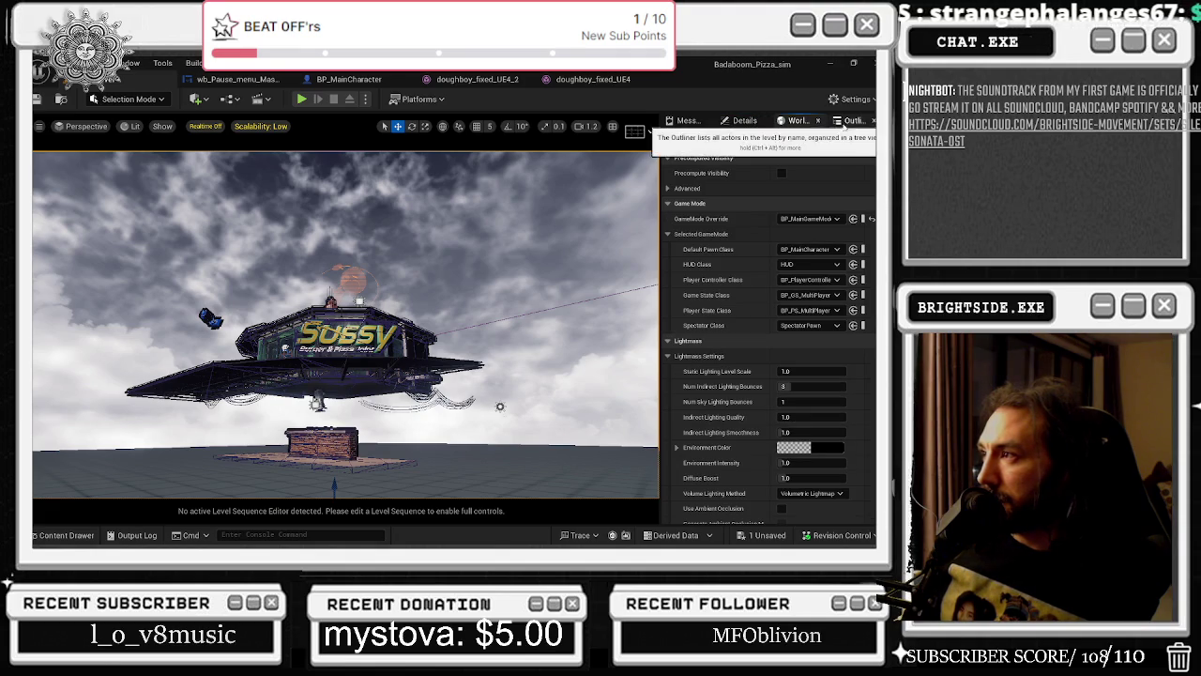
pyautogui.click(680, 121)
pyautogui.click(749, 121)
pyautogui.click(796, 121)
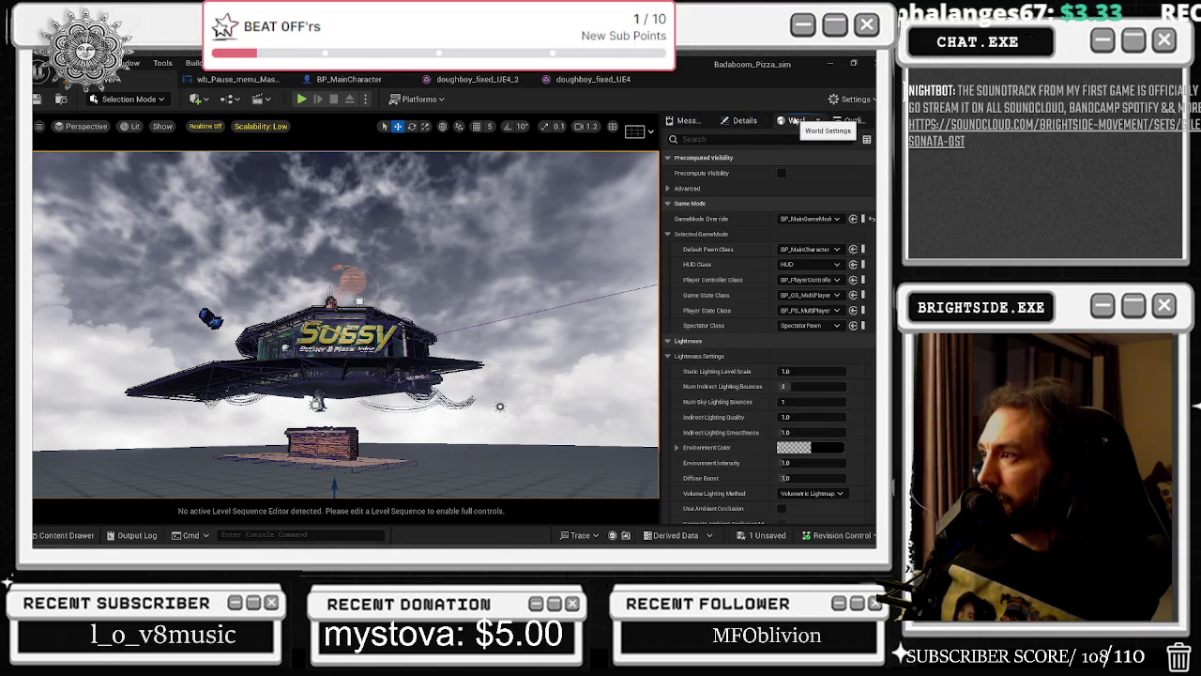
pyautogui.click(836, 122)
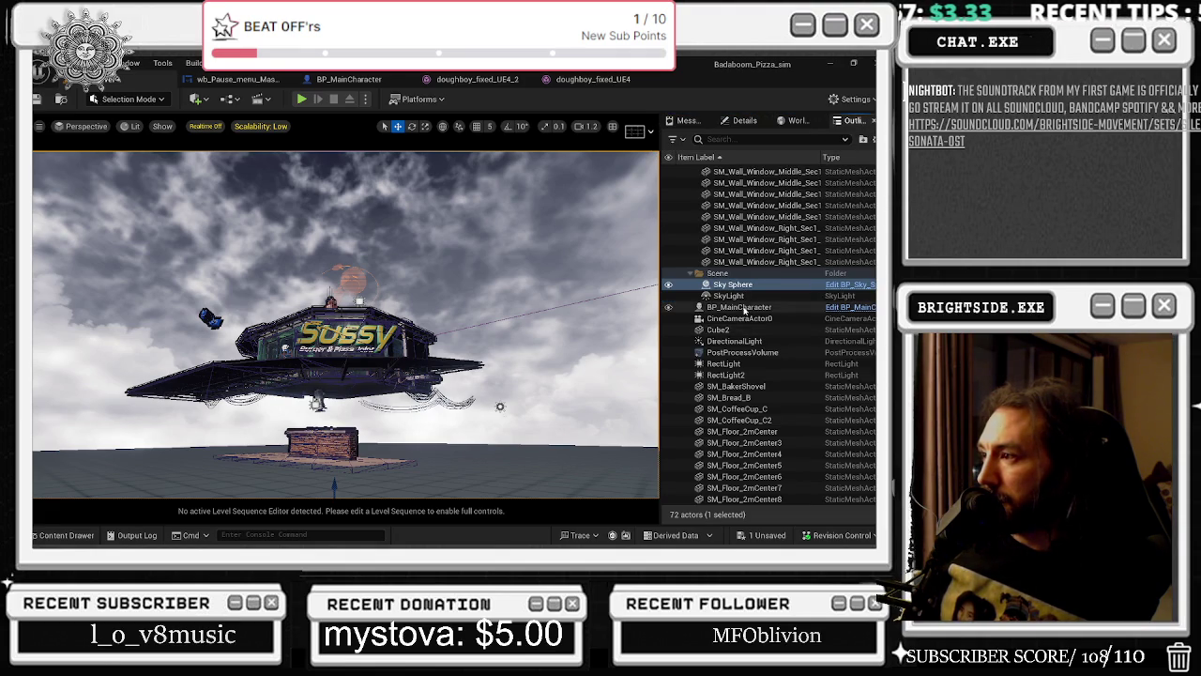
# Drop the directional light's intensity to about 1.51 lux, make it Static, and play-test.
pyautogui.click(777, 341)
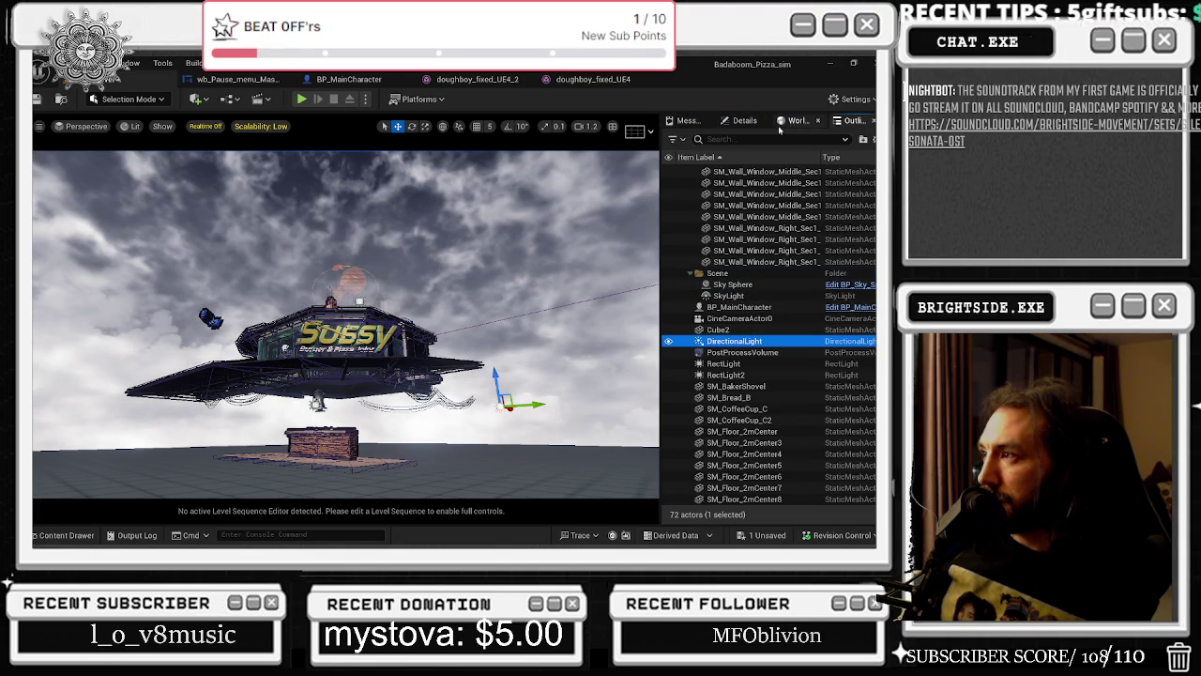
pyautogui.click(745, 120)
pyautogui.click(786, 357)
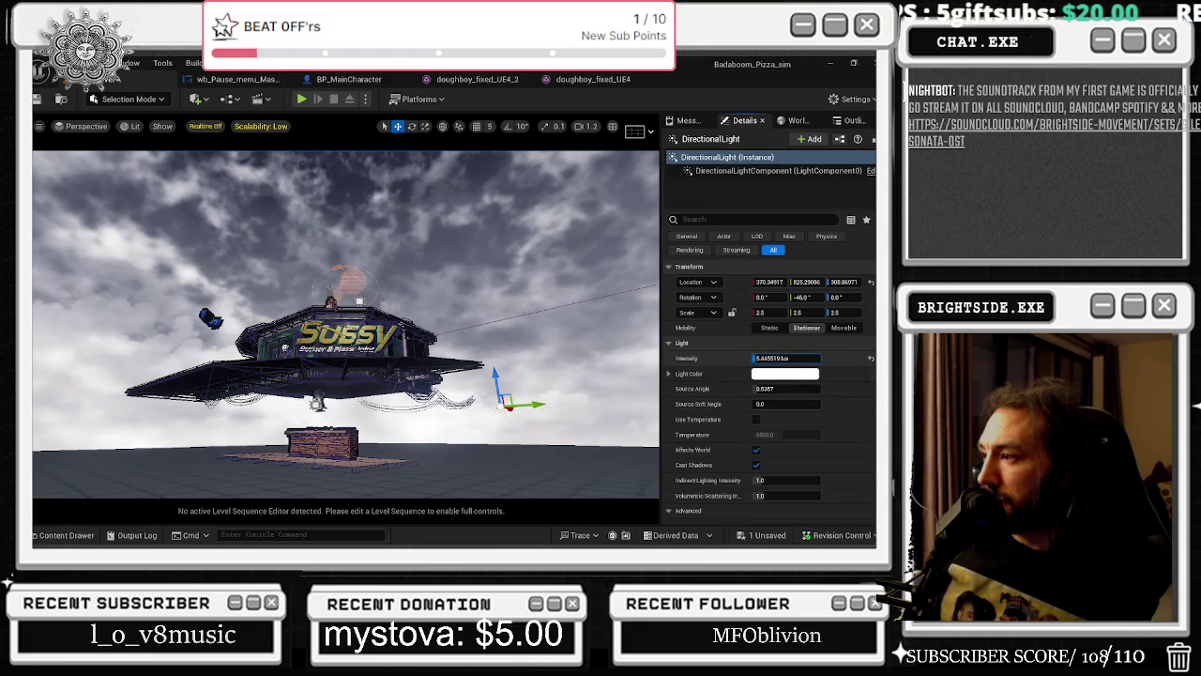
pyautogui.moveTo(785, 357); pyautogui.dragTo(765, 358)
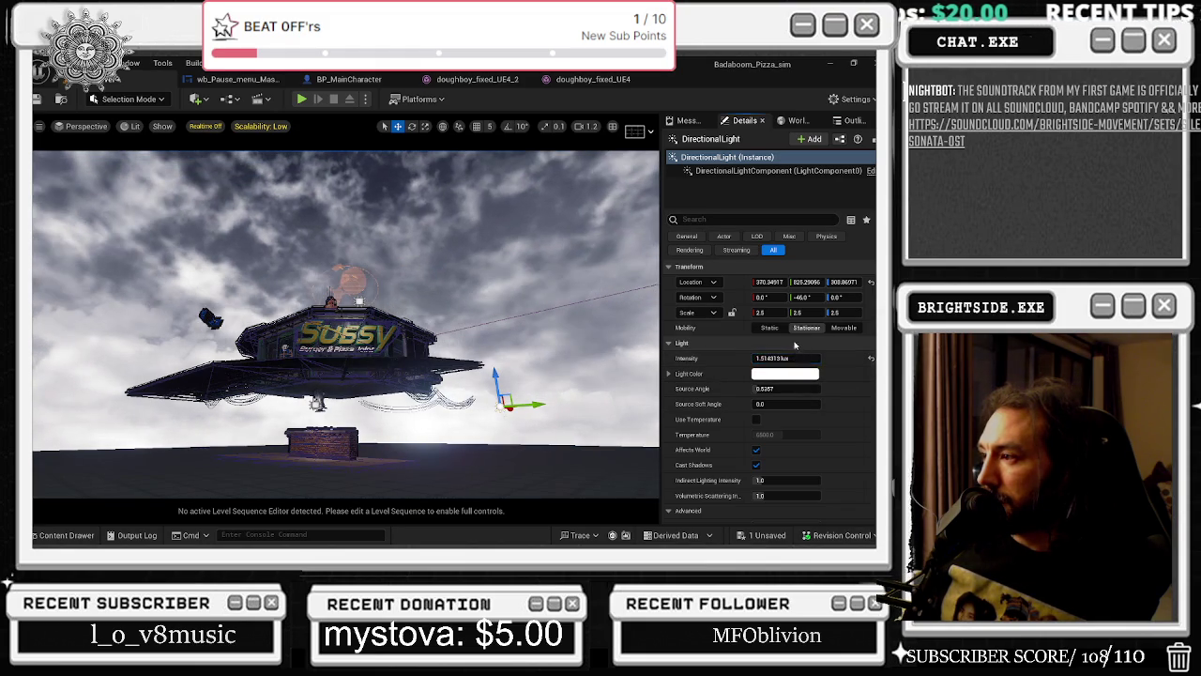
pyautogui.click(770, 327)
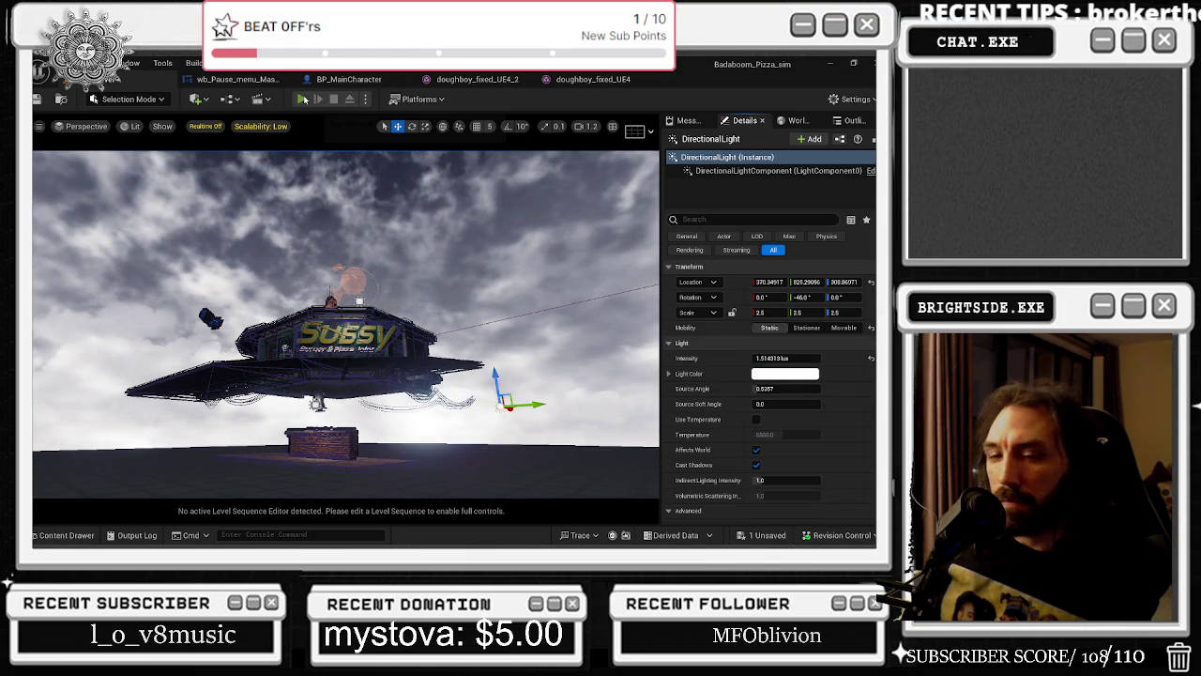
pyautogui.click(303, 100)
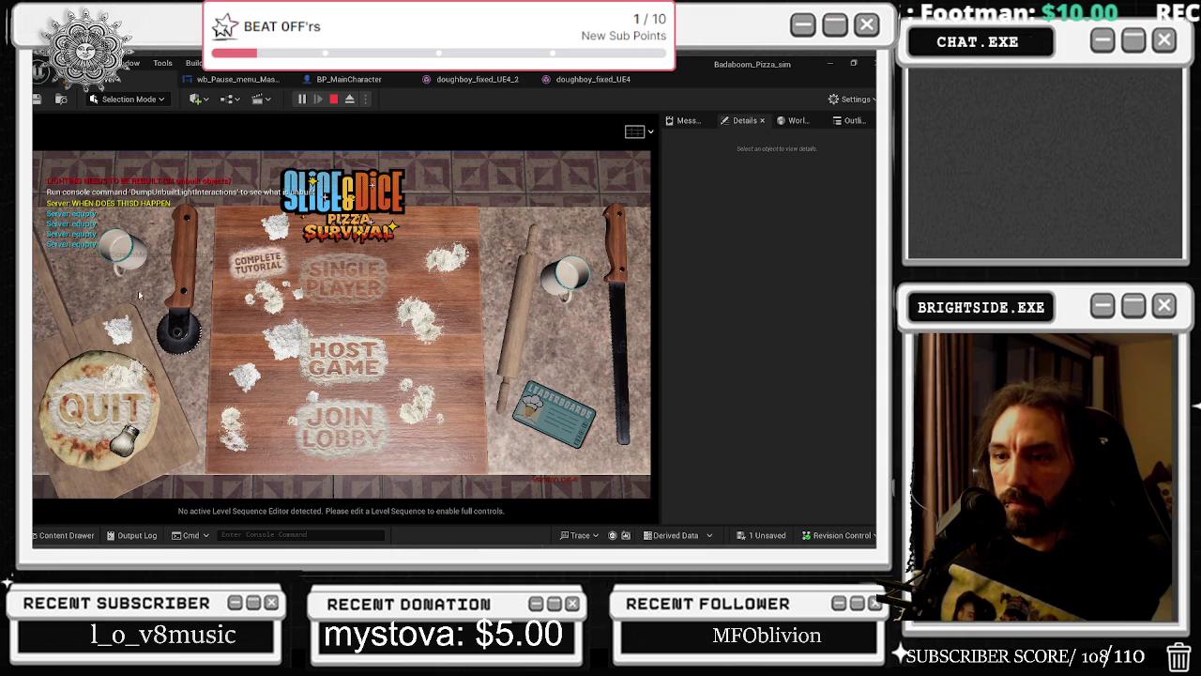
# Run several play tests of the Slice & Dice menu, stopping each, then show World Settings and Outliner.
pyautogui.click(132, 417)
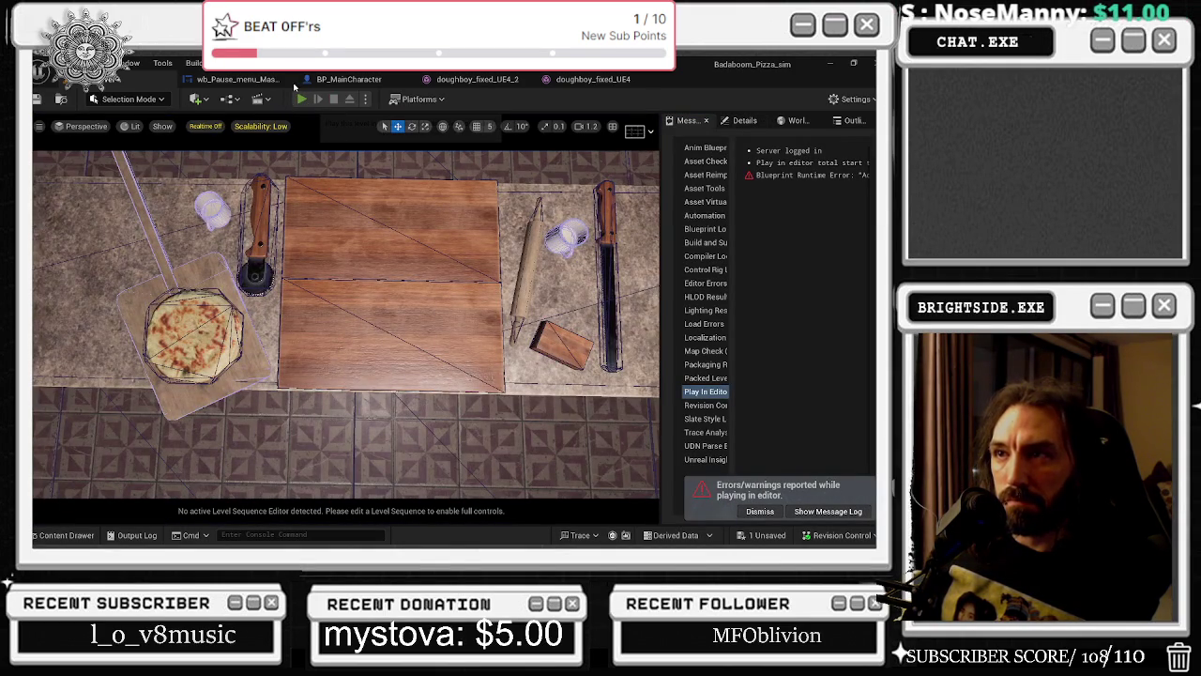
pyautogui.click(301, 98)
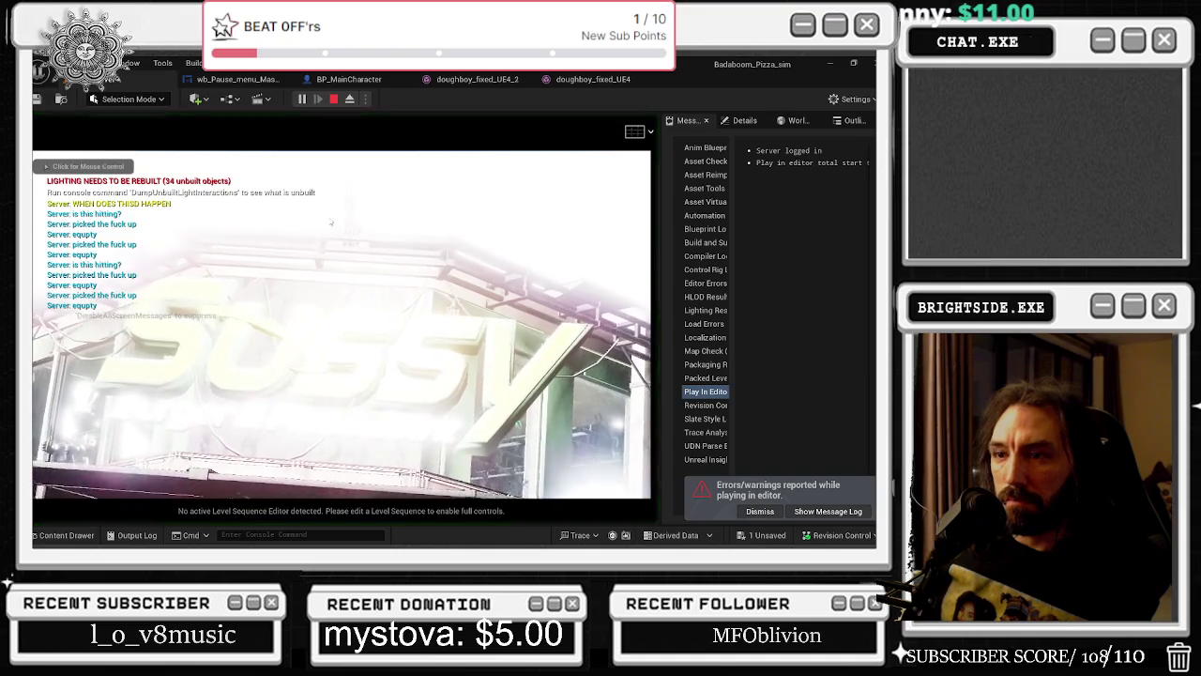
pyautogui.press('Escape')
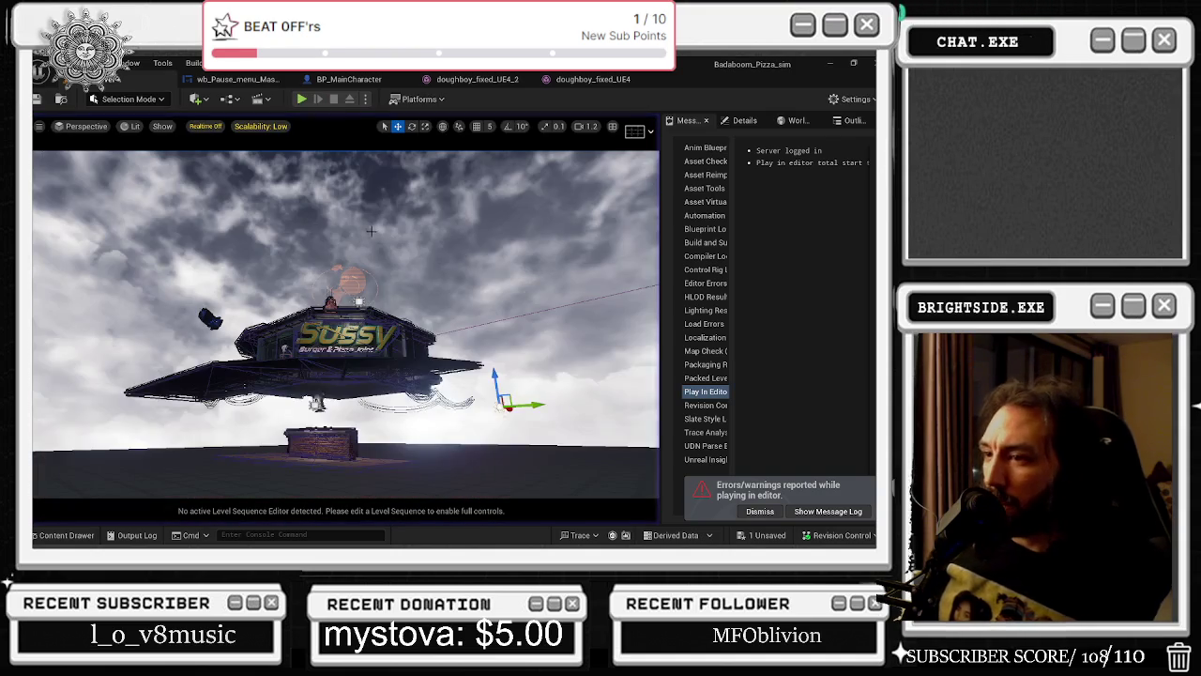
pyautogui.click(353, 283)
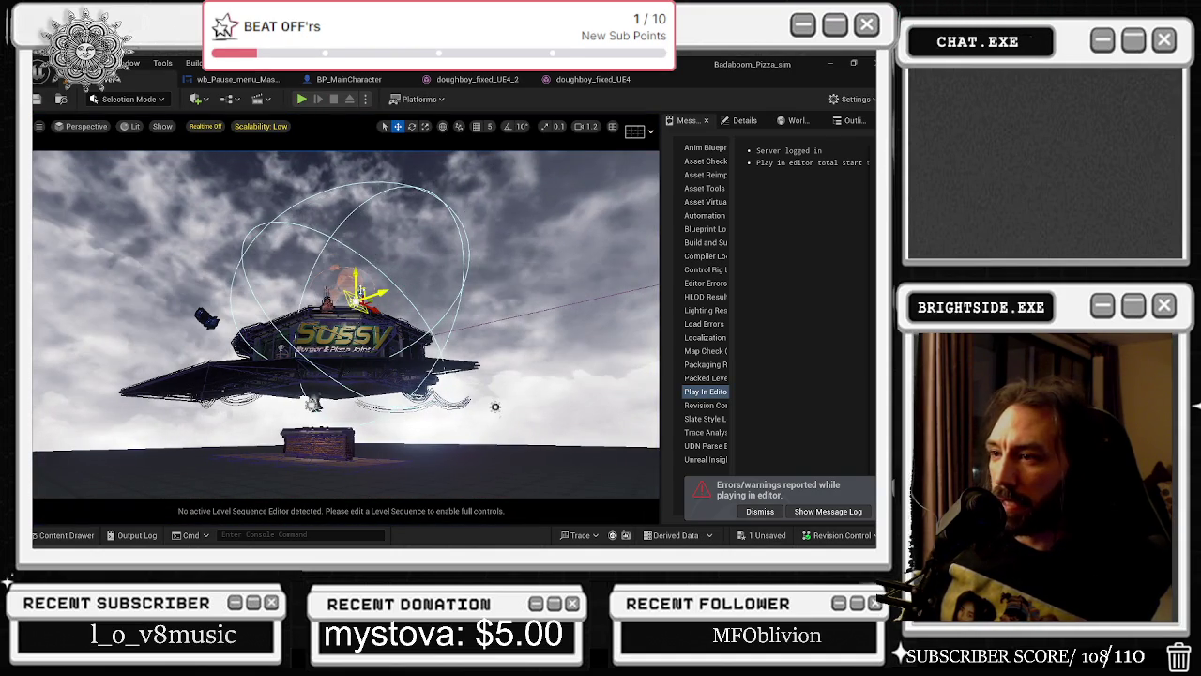
pyautogui.press('Escape')
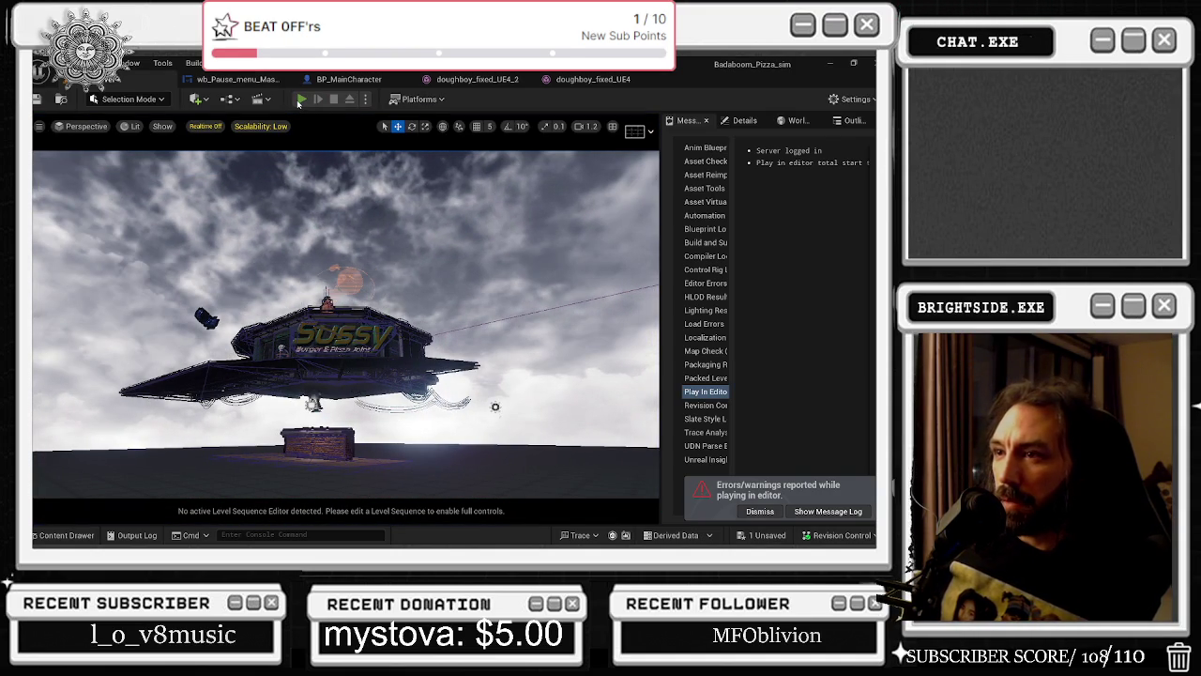
pyautogui.click(301, 99)
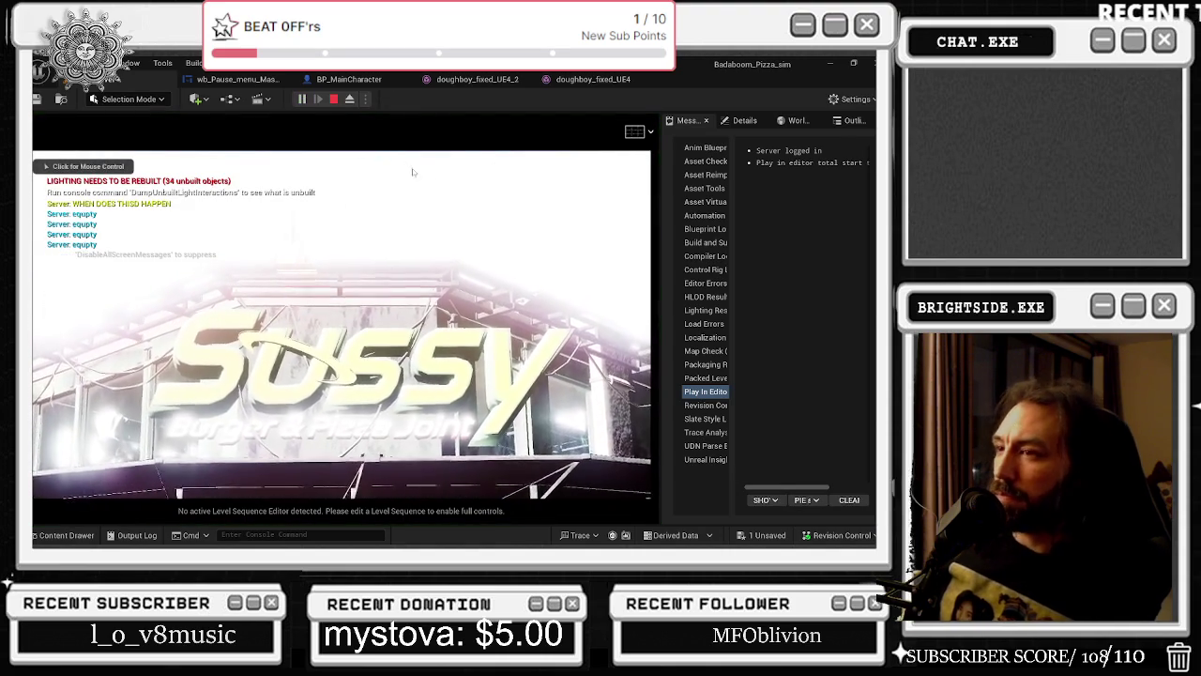
pyautogui.click(744, 120)
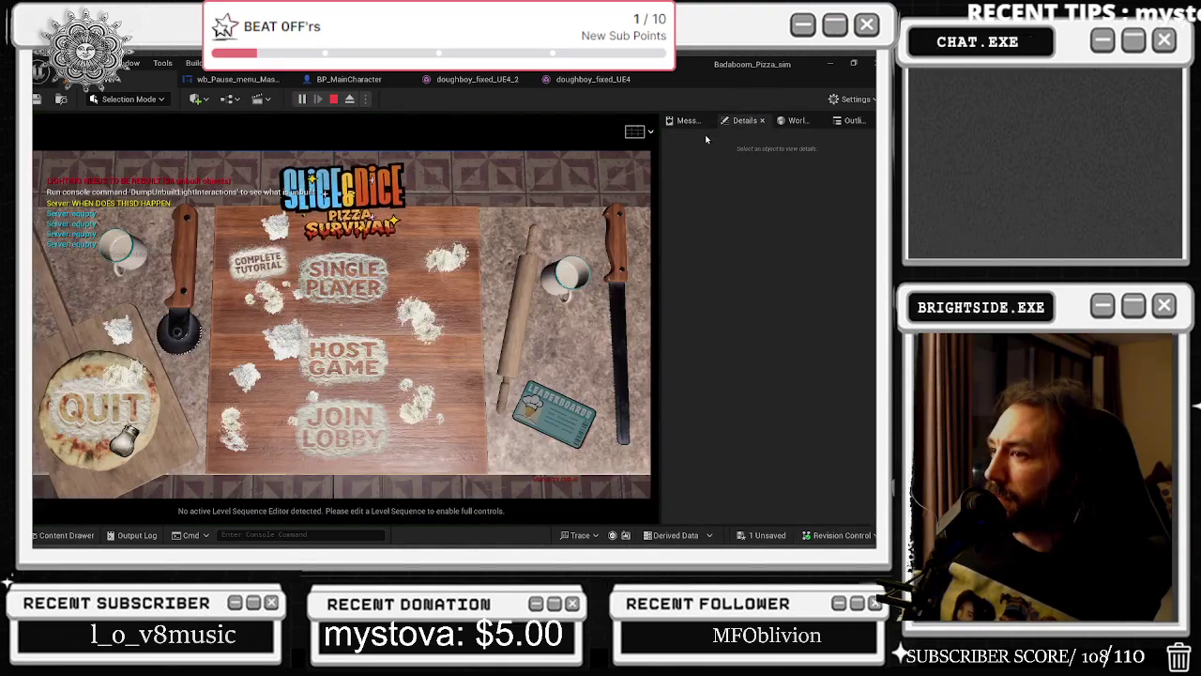
pyautogui.click(333, 99)
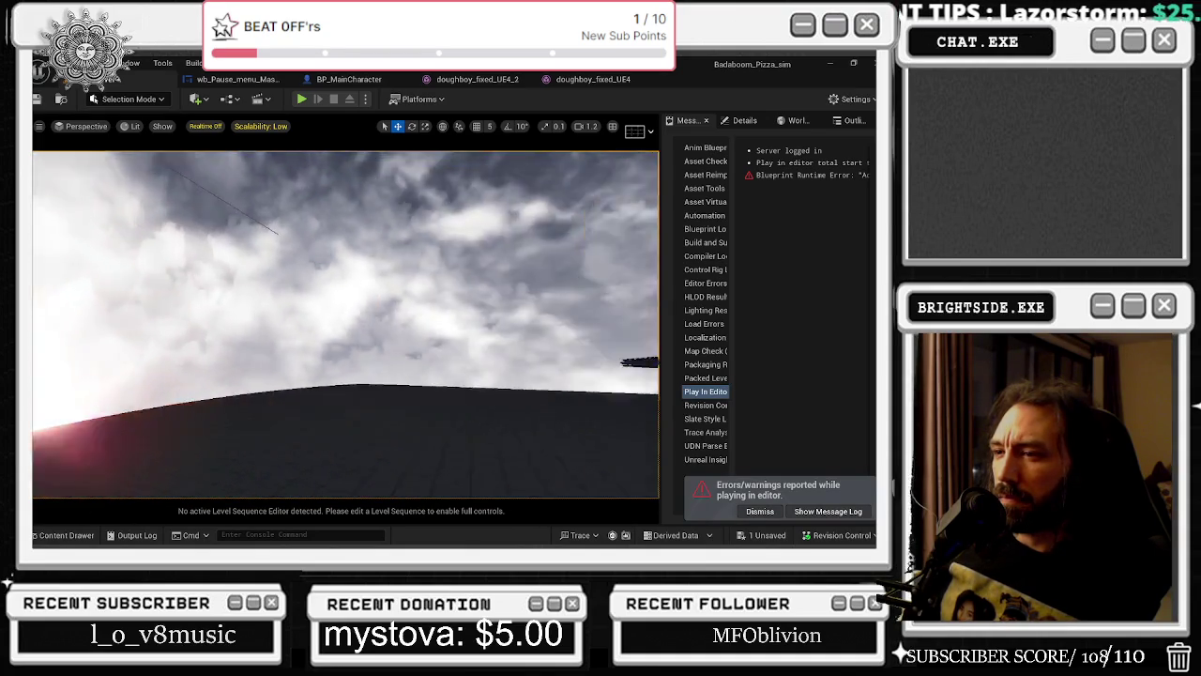
pyautogui.click(792, 121)
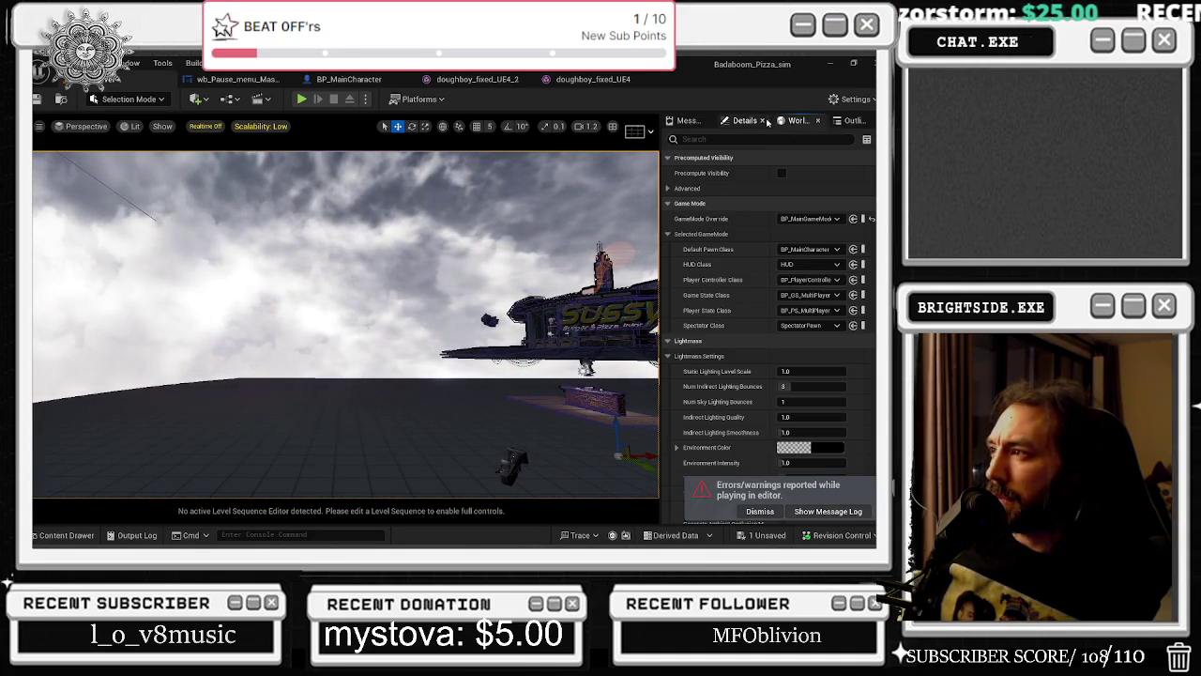
pyautogui.click(838, 120)
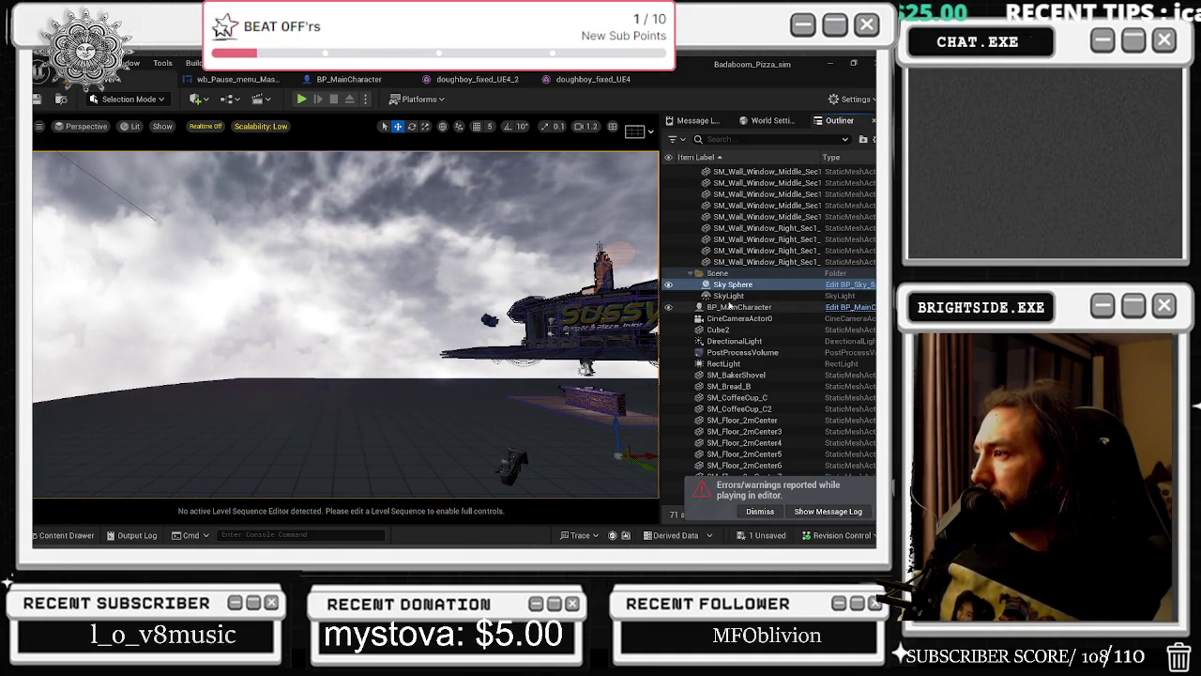
# Filter the Outliner by 'sk' and frame the Sky Sphere in the viewport.
pyautogui.click(762, 286)
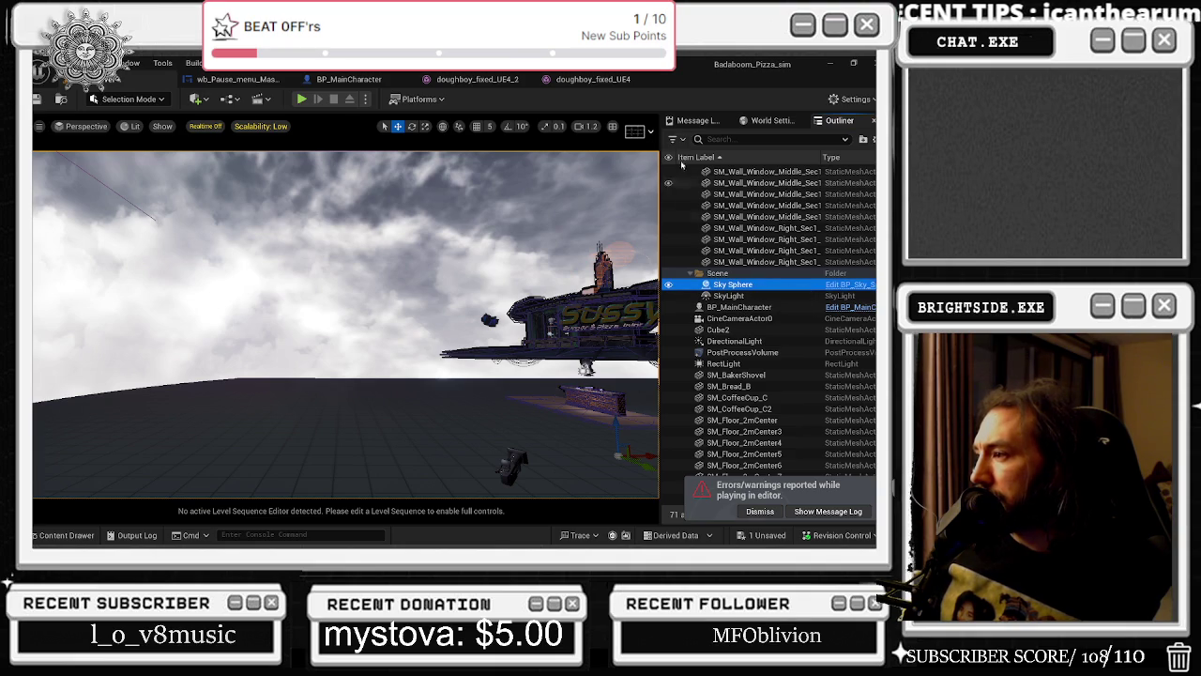
pyautogui.click(718, 139)
pyautogui.write('sky')
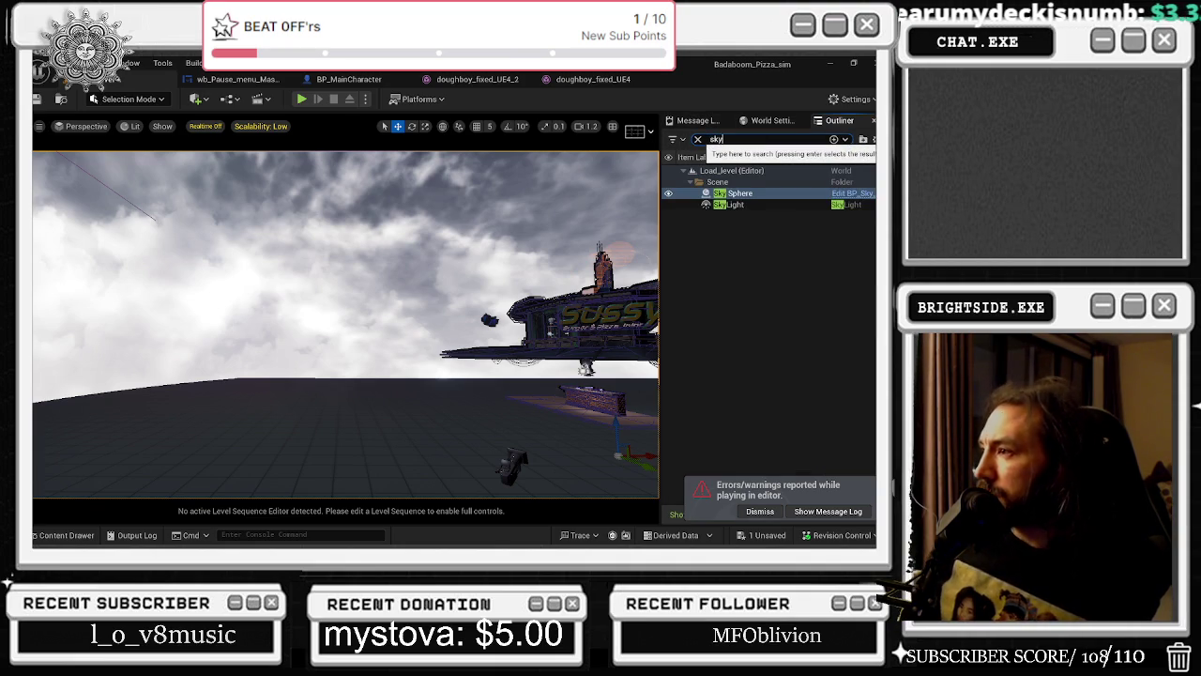
pyautogui.click(732, 204)
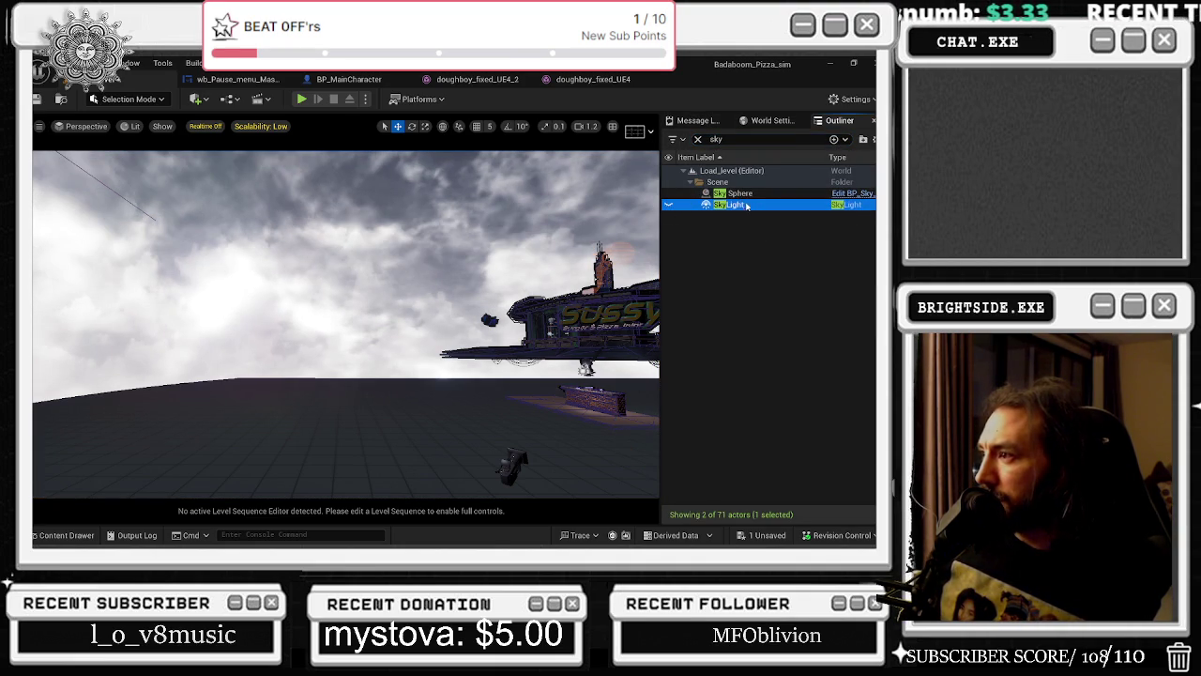
pyautogui.press('F2')
pyautogui.doubleClick(739, 193)
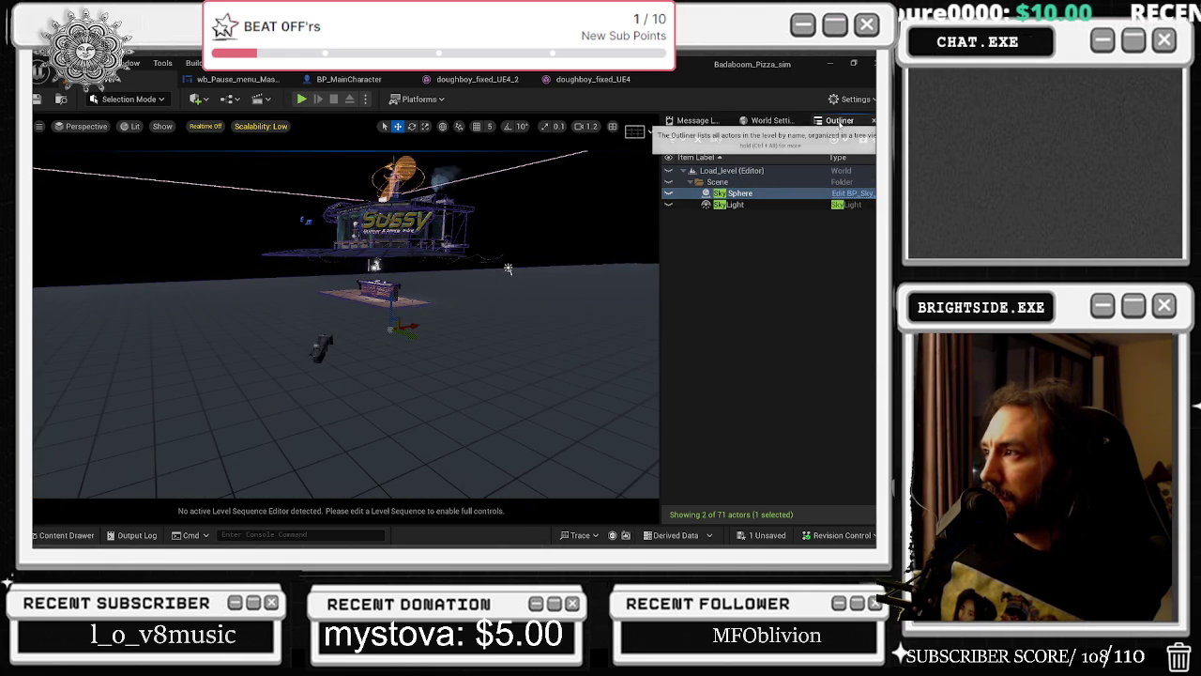
# Glance at World Settings, then clear the 'sky' filter so all 71 actors list again.
pyautogui.click(699, 120)
pyautogui.click(772, 120)
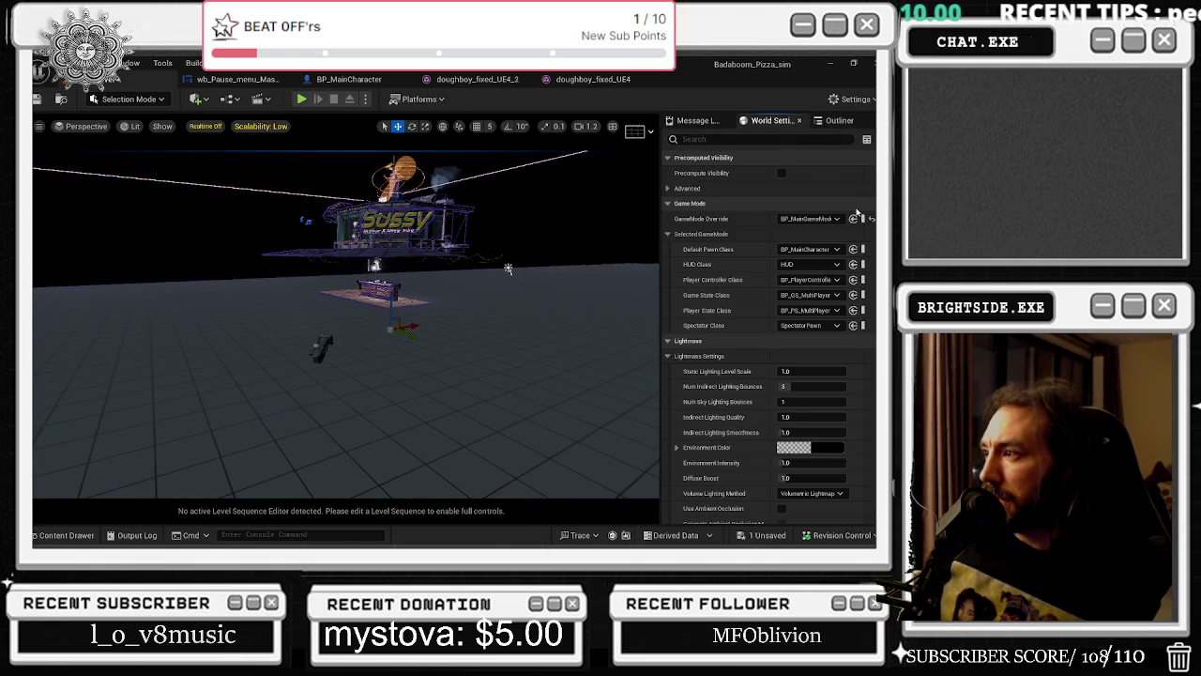
pyautogui.click(835, 121)
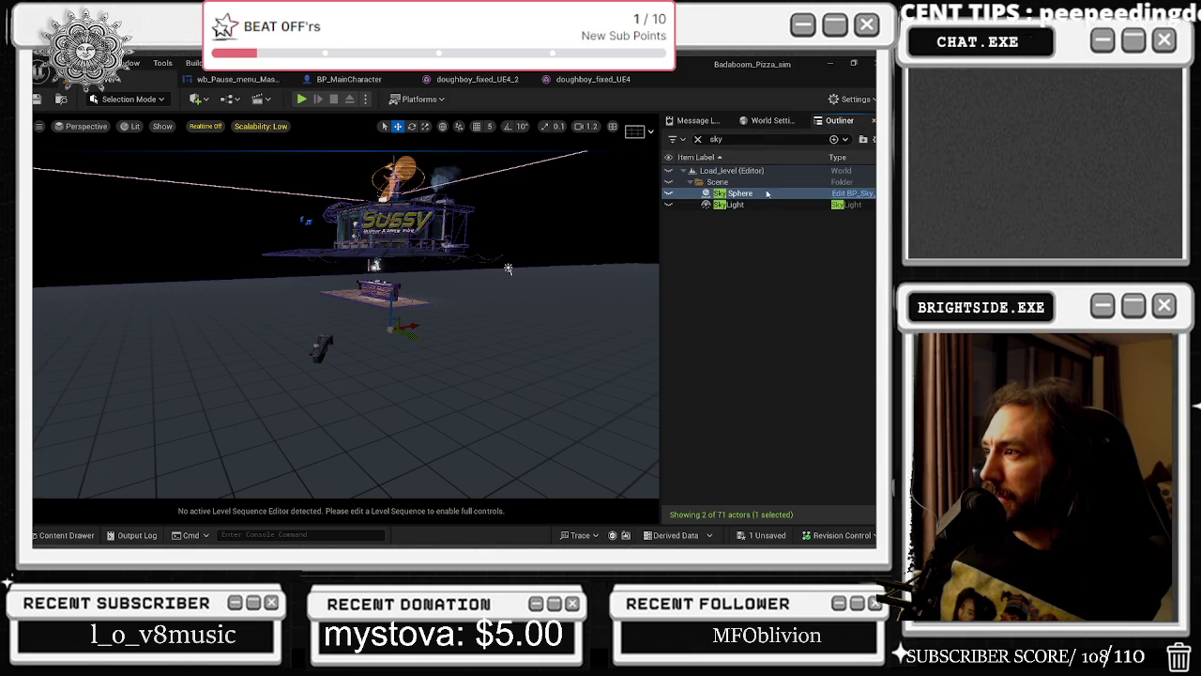
pyautogui.click(699, 138)
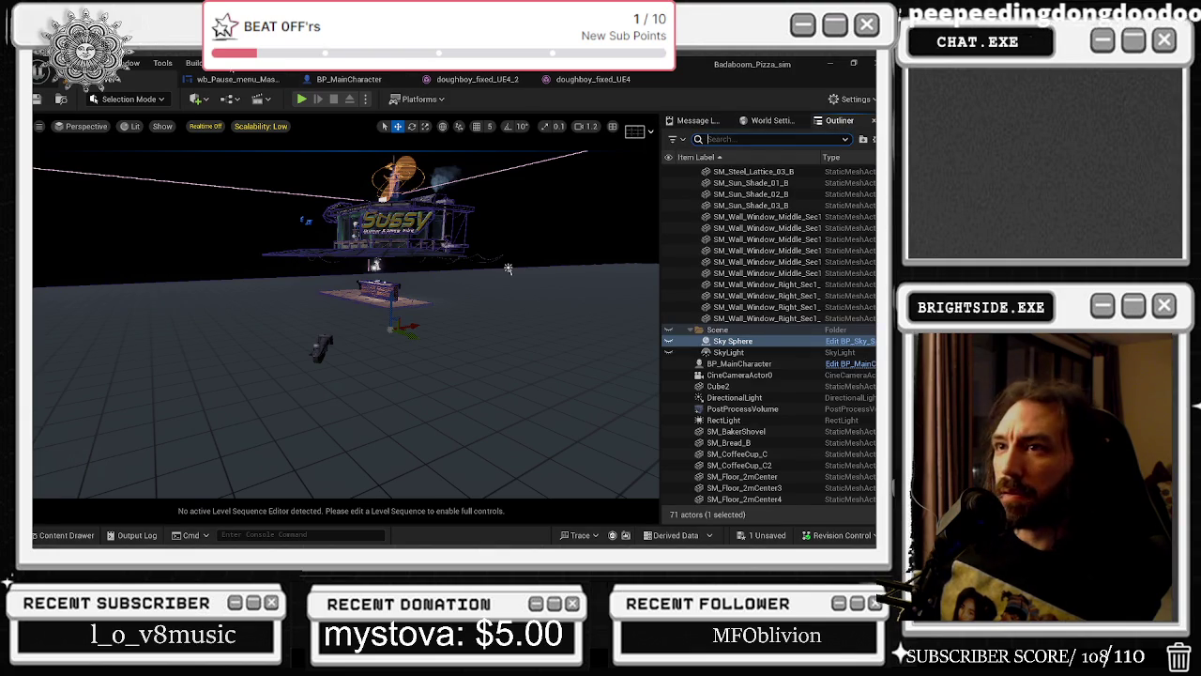
pyautogui.click(178, 63)
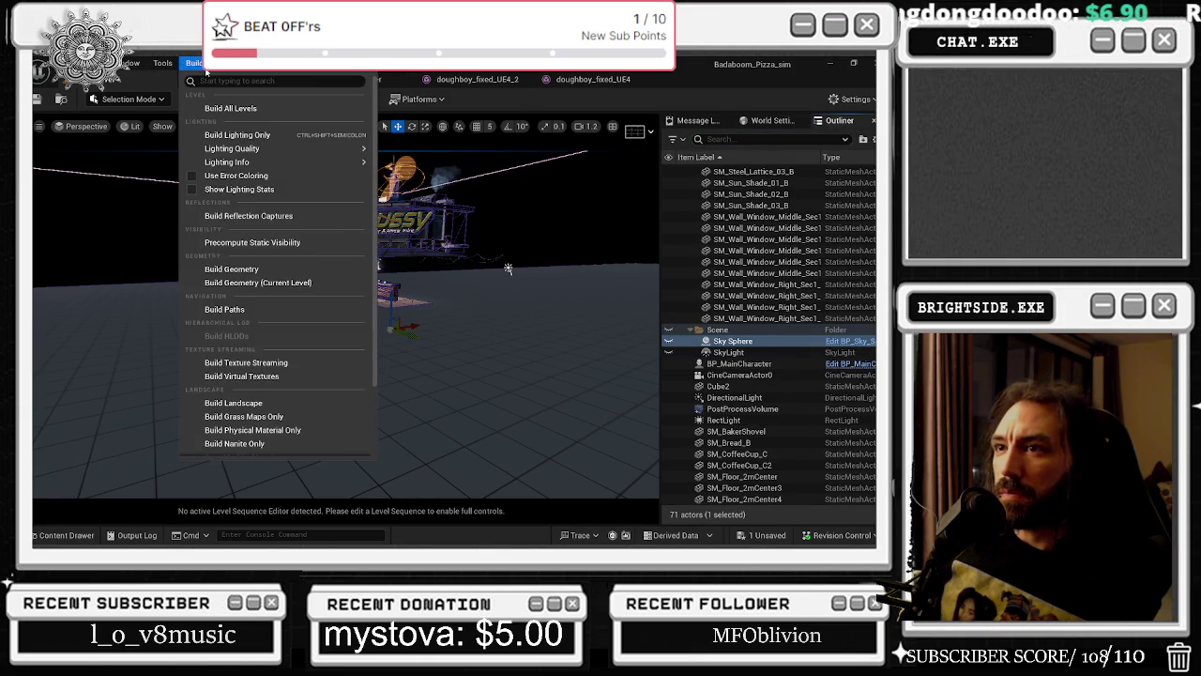
# Add an extra Details panel (Details 1) from the Window menu.
pyautogui.rightClick(248, 281)
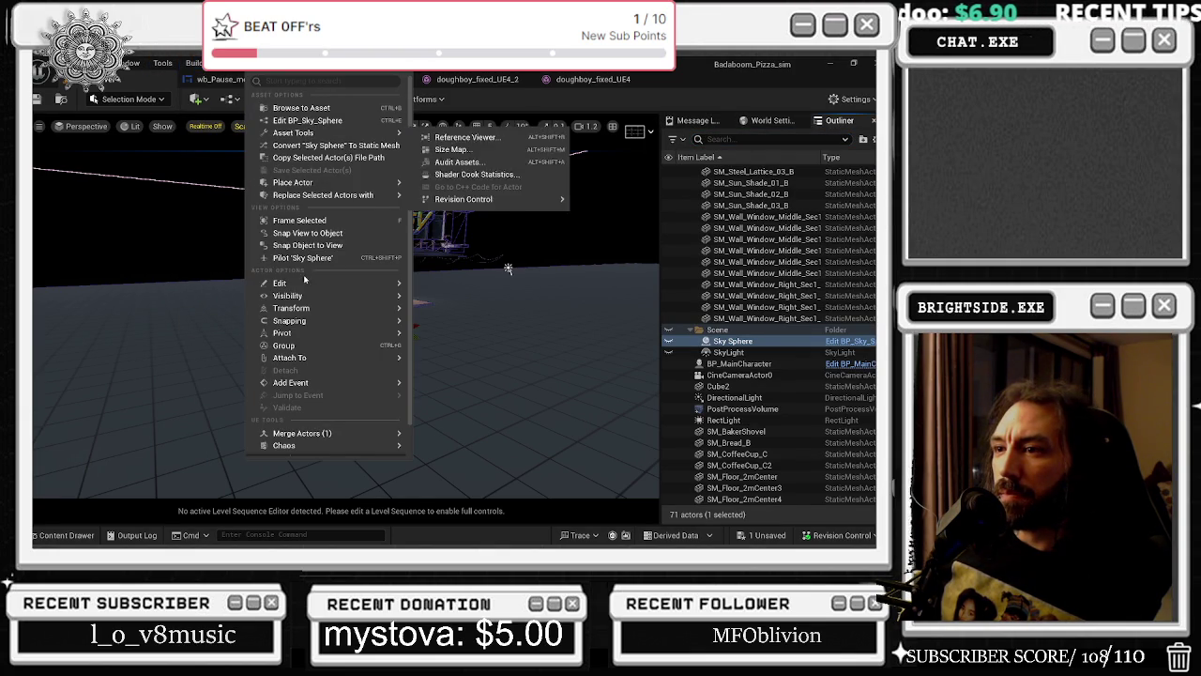
pyautogui.moveTo(335, 298)
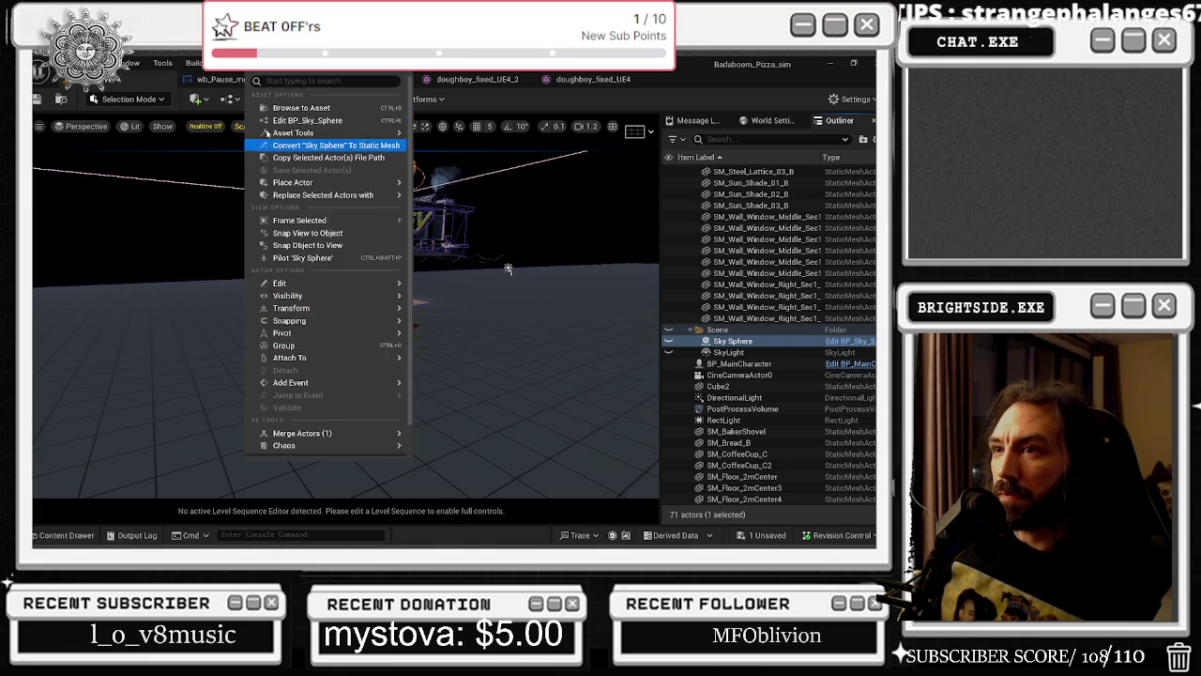
pyautogui.click(161, 63)
pyautogui.press('Escape')
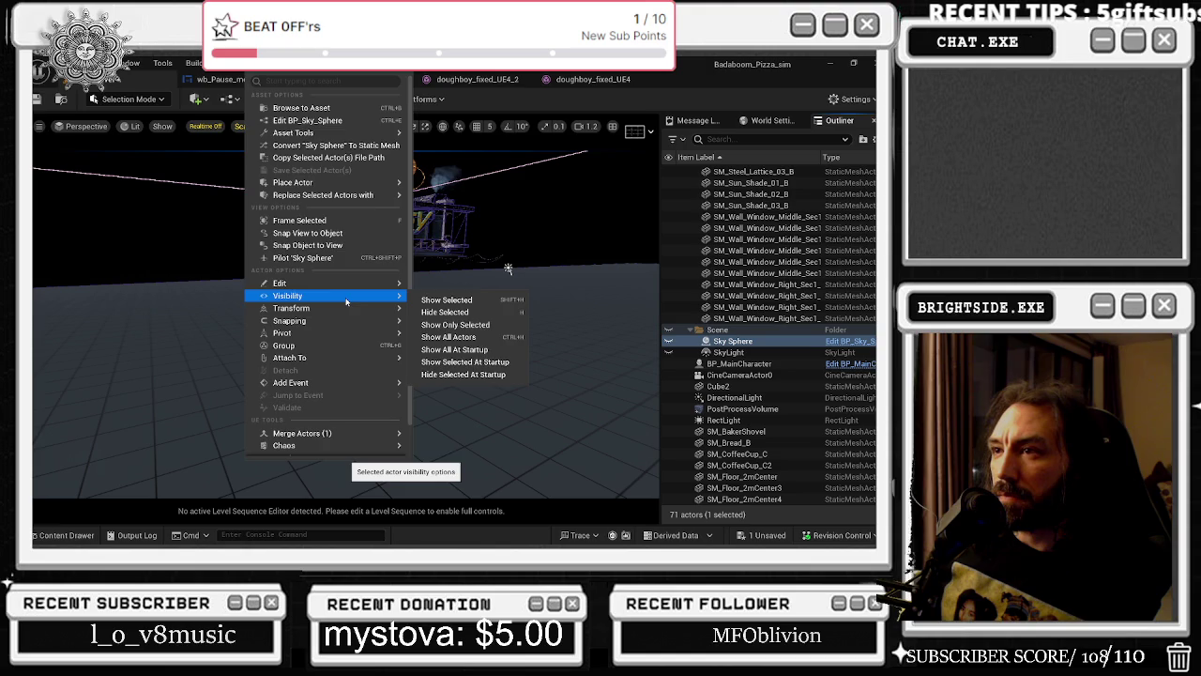
pyautogui.click(131, 63)
pyautogui.moveTo(156, 135)
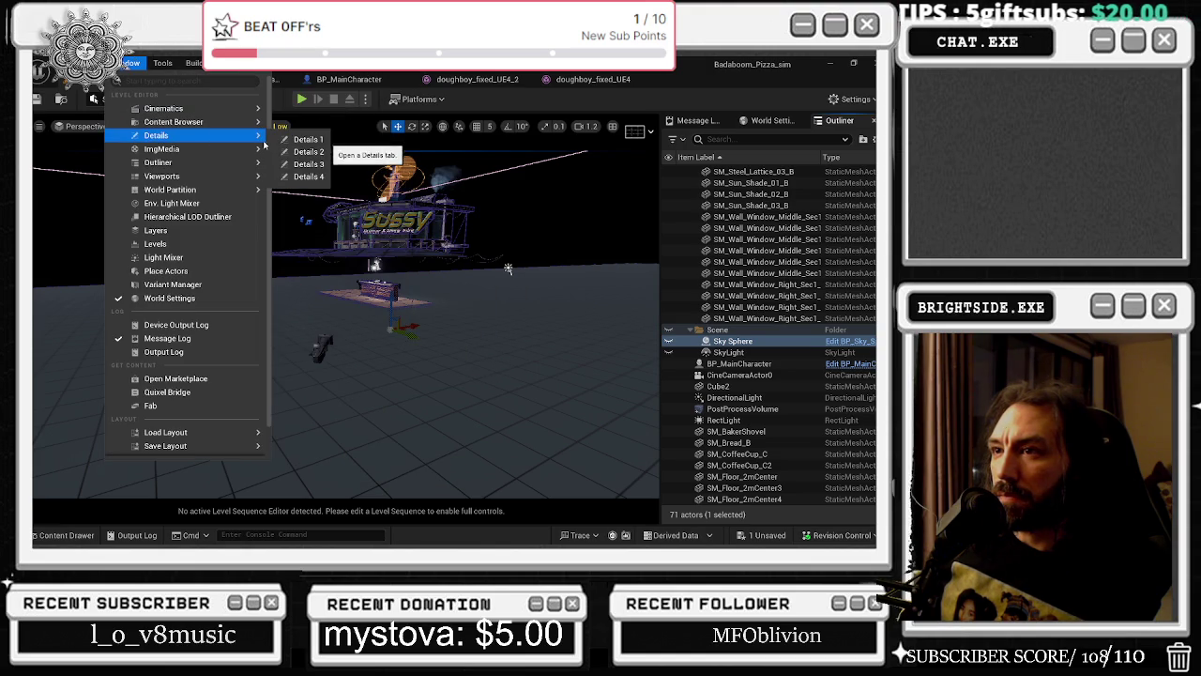
pyautogui.click(285, 140)
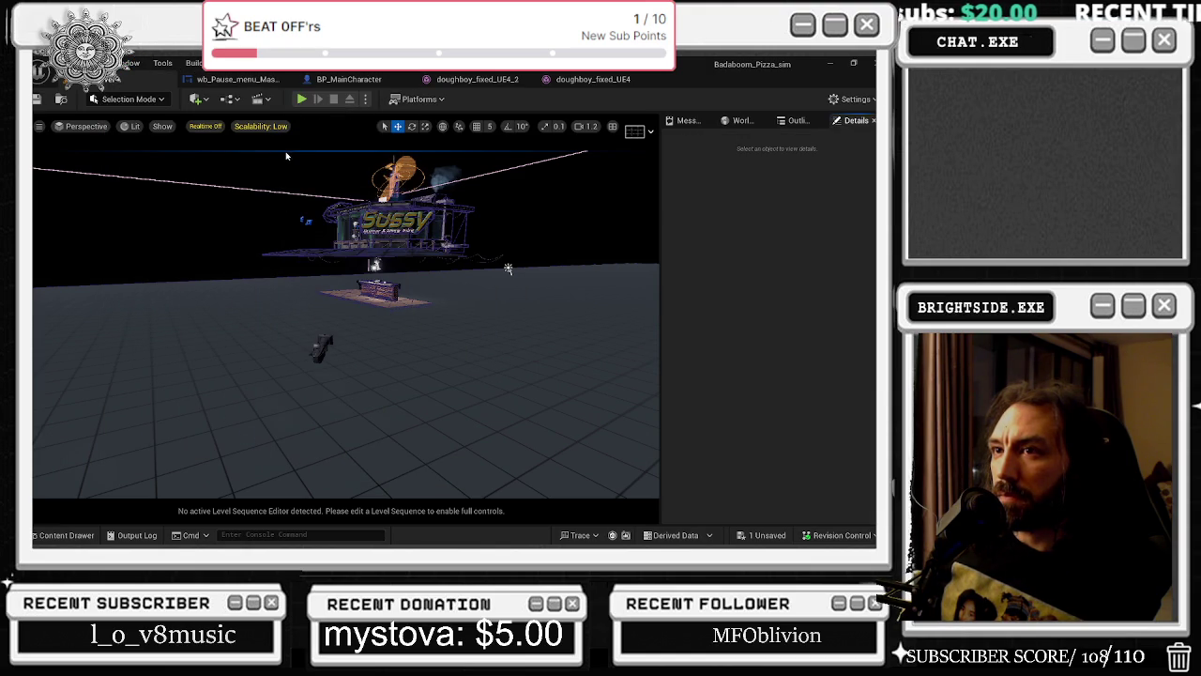
pyautogui.scroll(6, 287, 157)
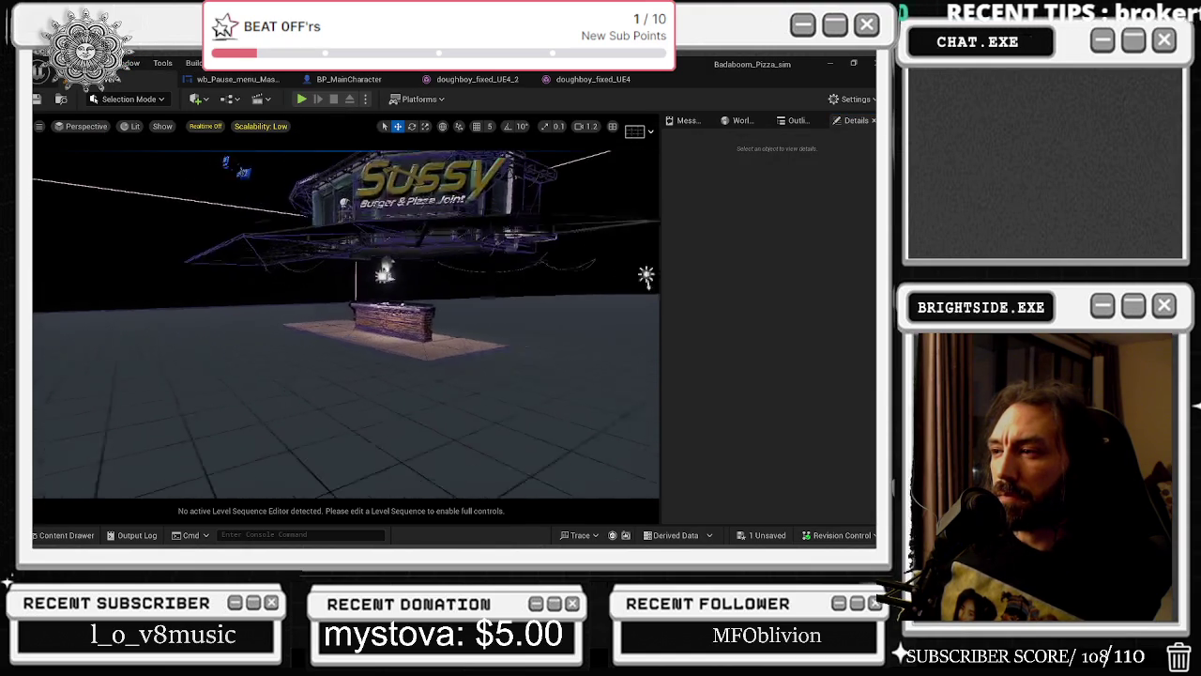
pyautogui.scroll(-5, 345, 309)
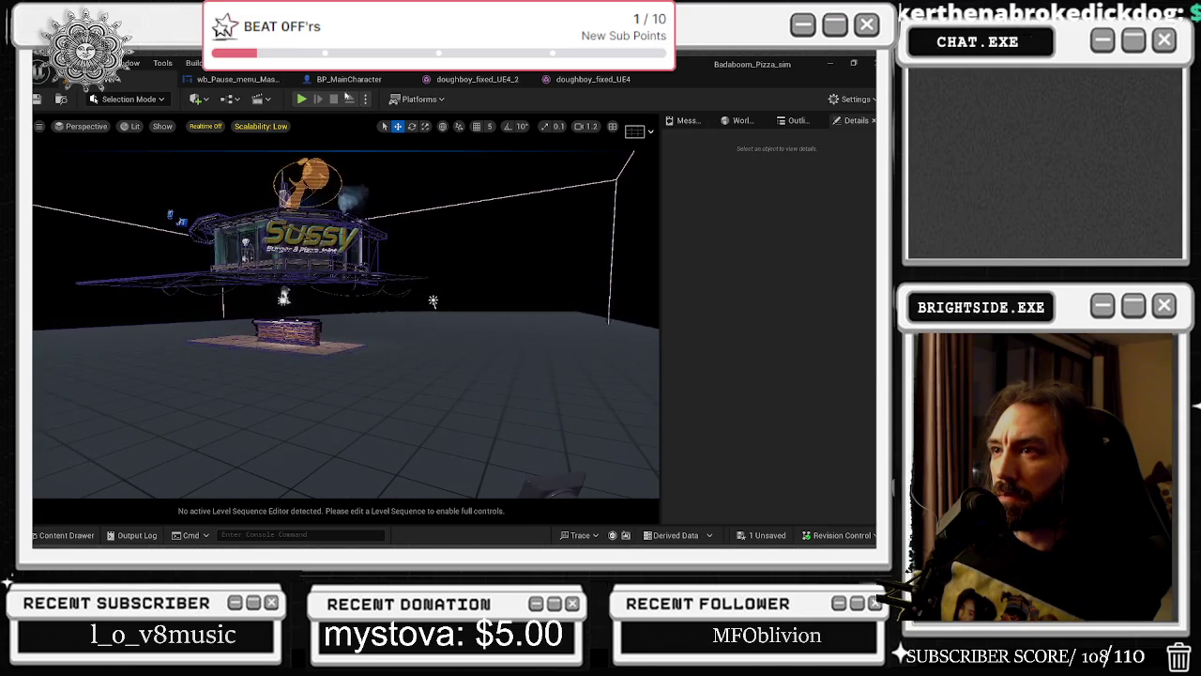
# Glance at the BP_MainCharacter tab, then reselect Sky Sphere in the Outliner.
pyautogui.click(343, 80)
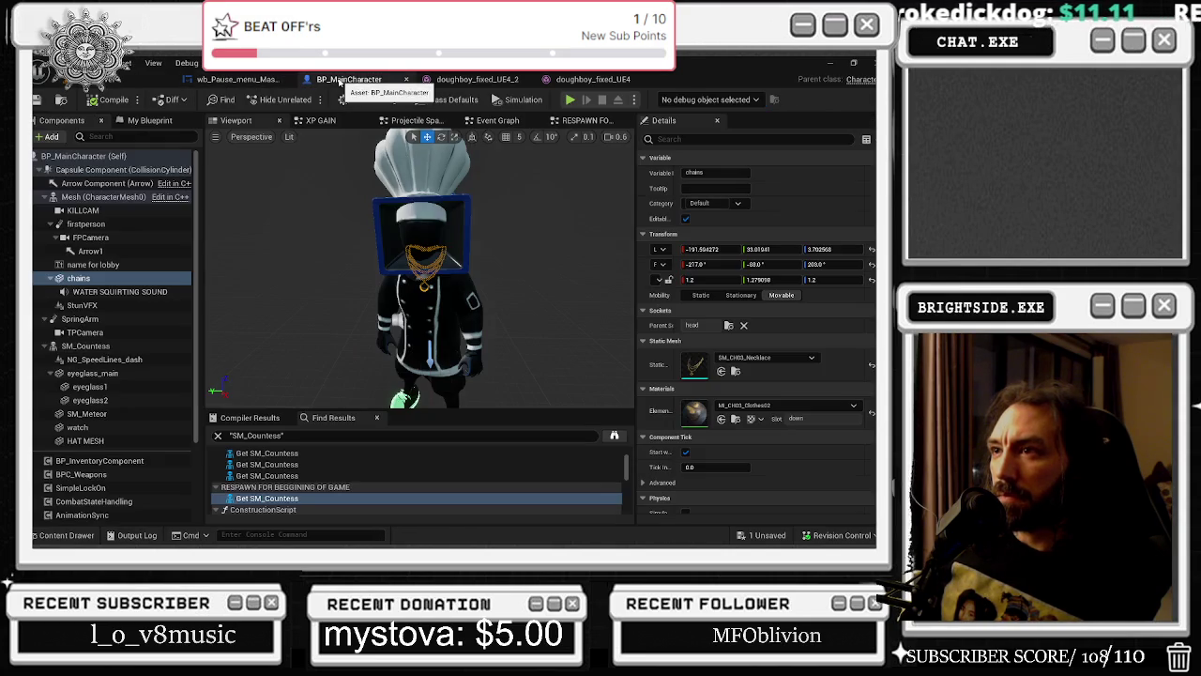
pyautogui.click(115, 89)
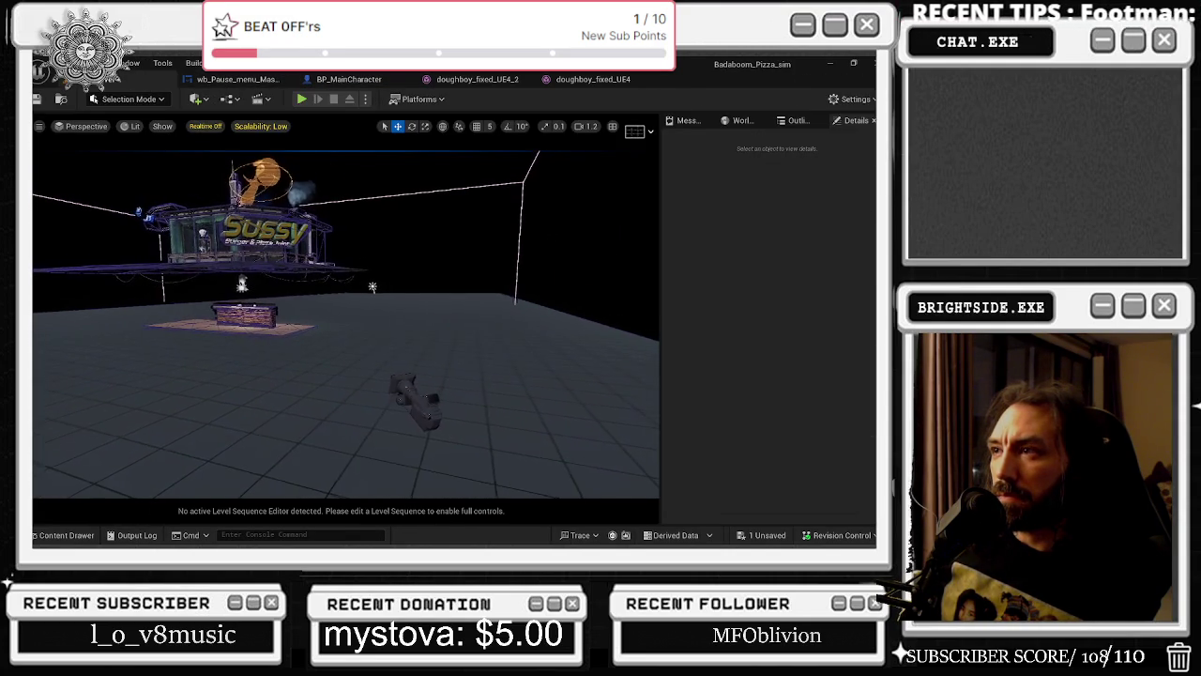
pyautogui.click(788, 120)
pyautogui.click(732, 340)
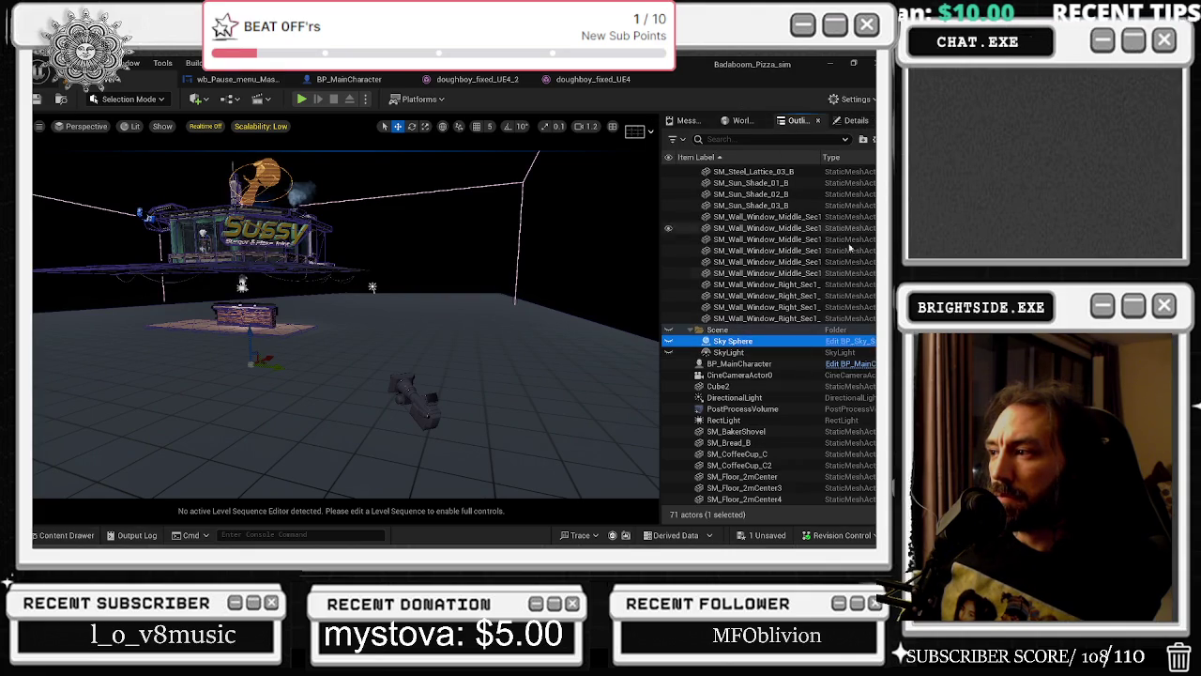
# Select the Sky Sphere and its IslandSkySphere component in Details.
pyautogui.click(799, 354)
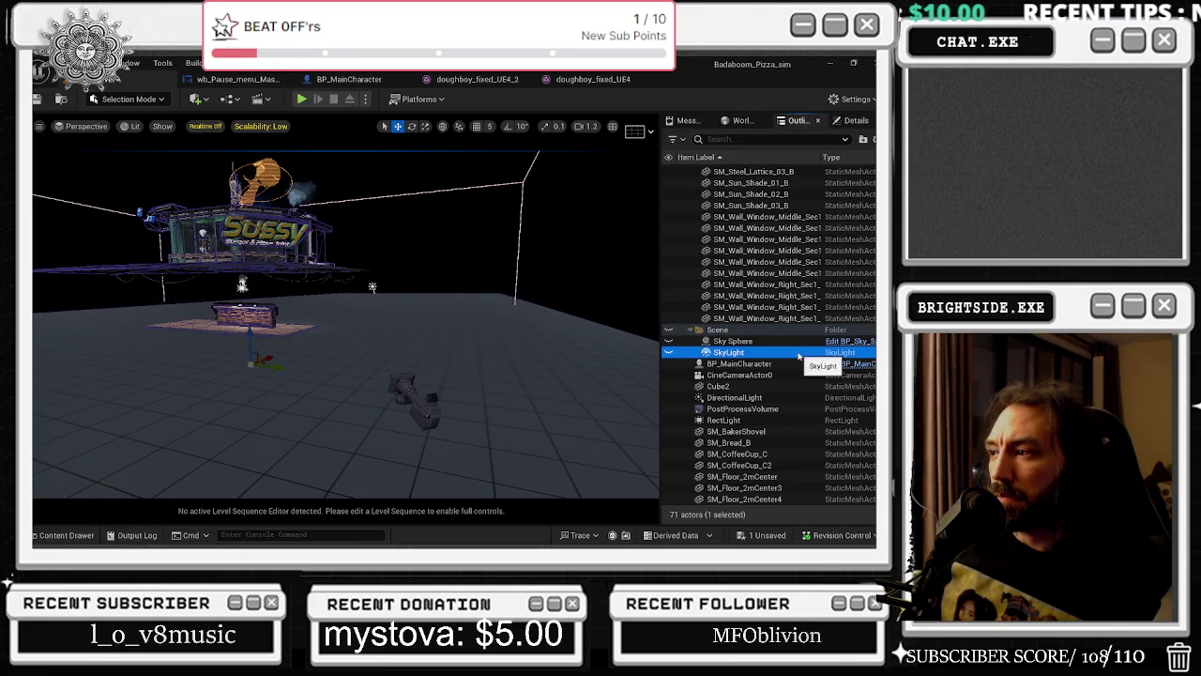
pyautogui.click(765, 399)
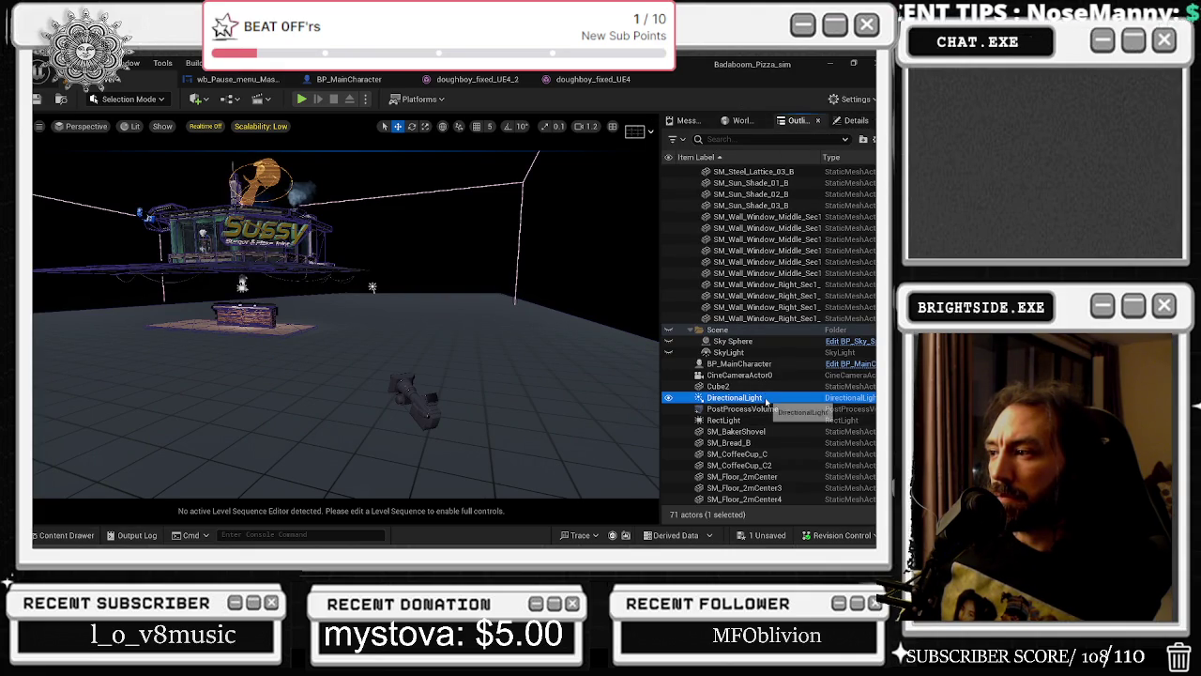
pyautogui.click(741, 353)
pyautogui.click(748, 340)
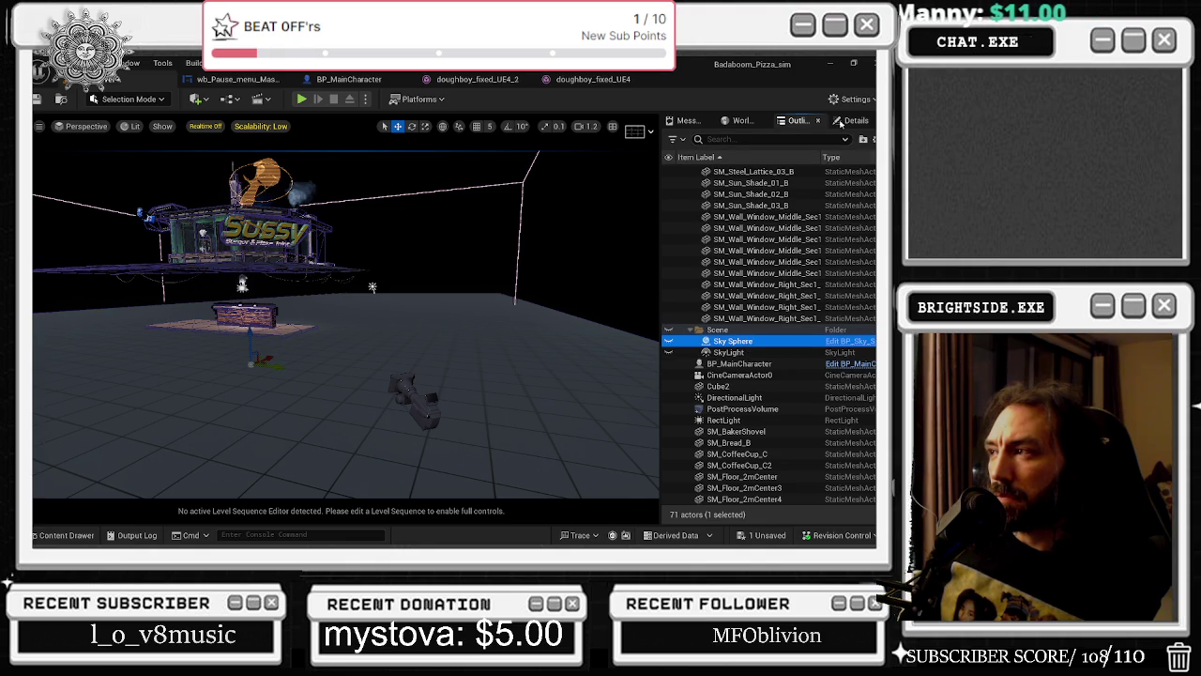
pyautogui.click(854, 120)
pyautogui.click(773, 197)
pyautogui.press('Down')
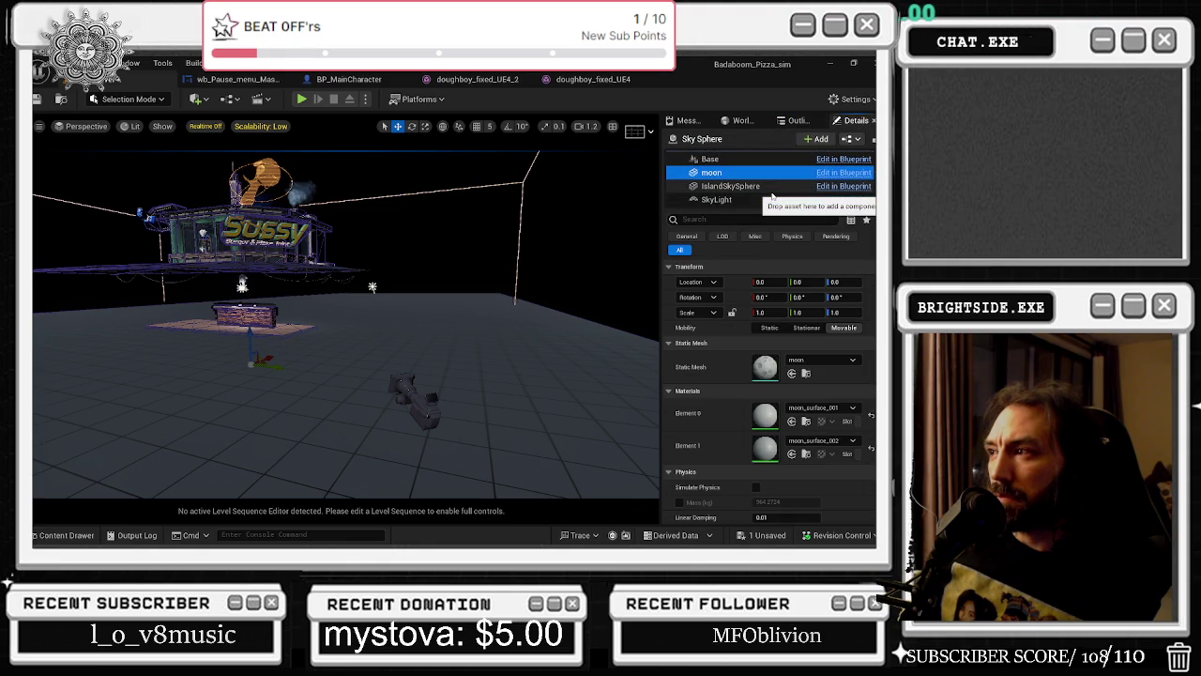
# Make IslandSkySphere invisible and exclude it from reflection and real-time sky captures.
pyautogui.click(741, 218)
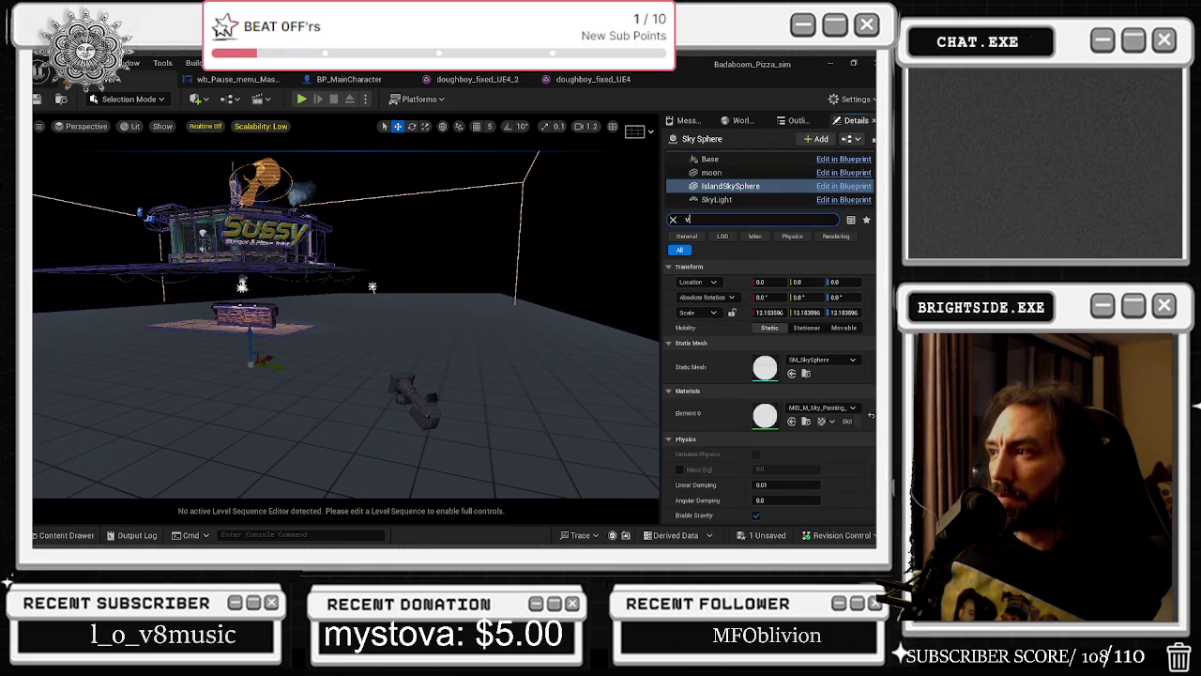
pyautogui.write('vis')
pyautogui.click(760, 328)
pyautogui.click(759, 358)
pyautogui.click(760, 373)
pyautogui.click(744, 199)
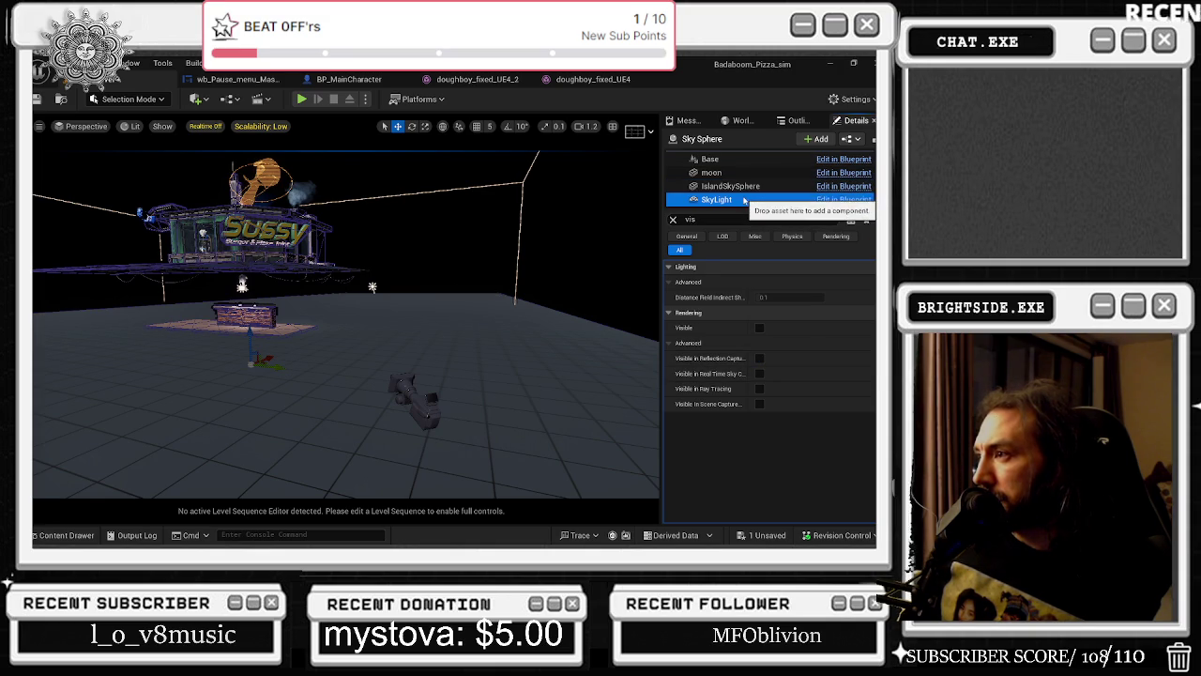
# Save all changes and run a quick play test.
pyautogui.click(61, 98)
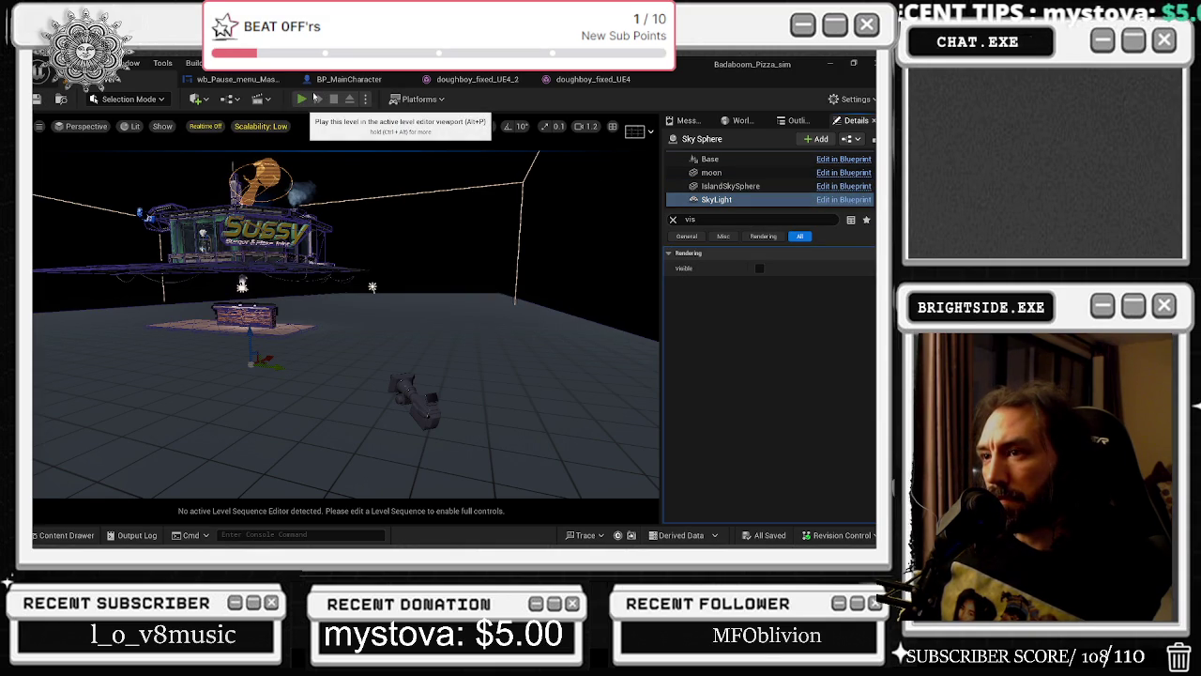
pyautogui.click(315, 98)
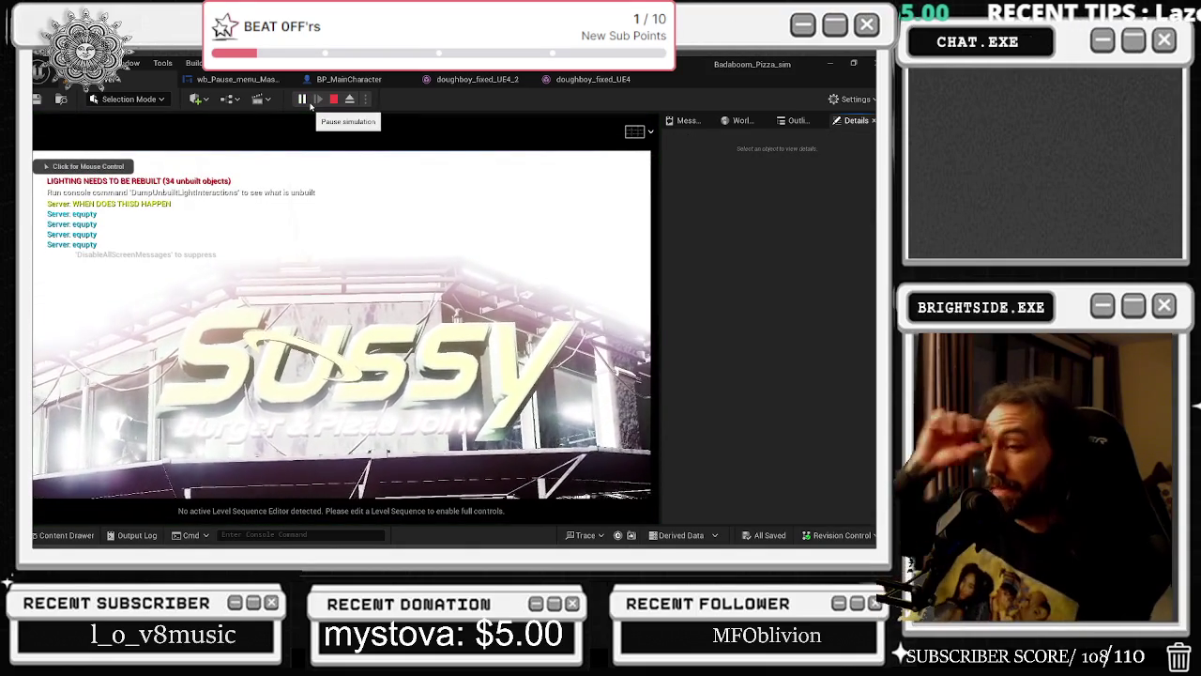
pyautogui.click(333, 99)
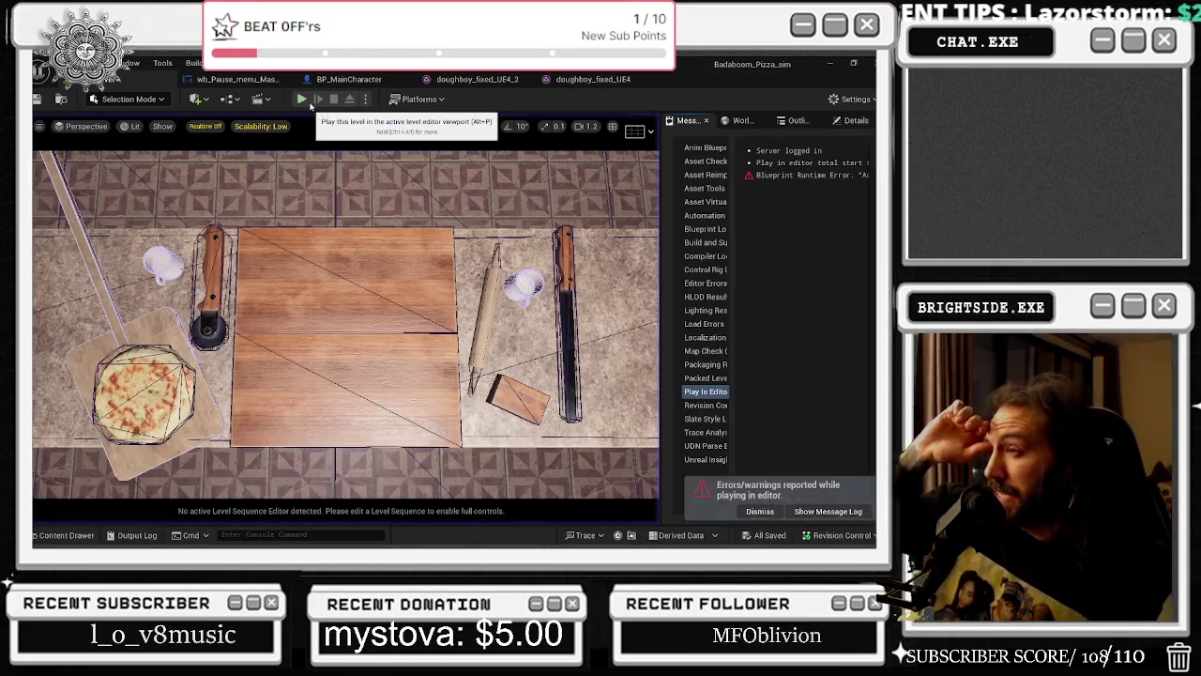
pyautogui.click(797, 120)
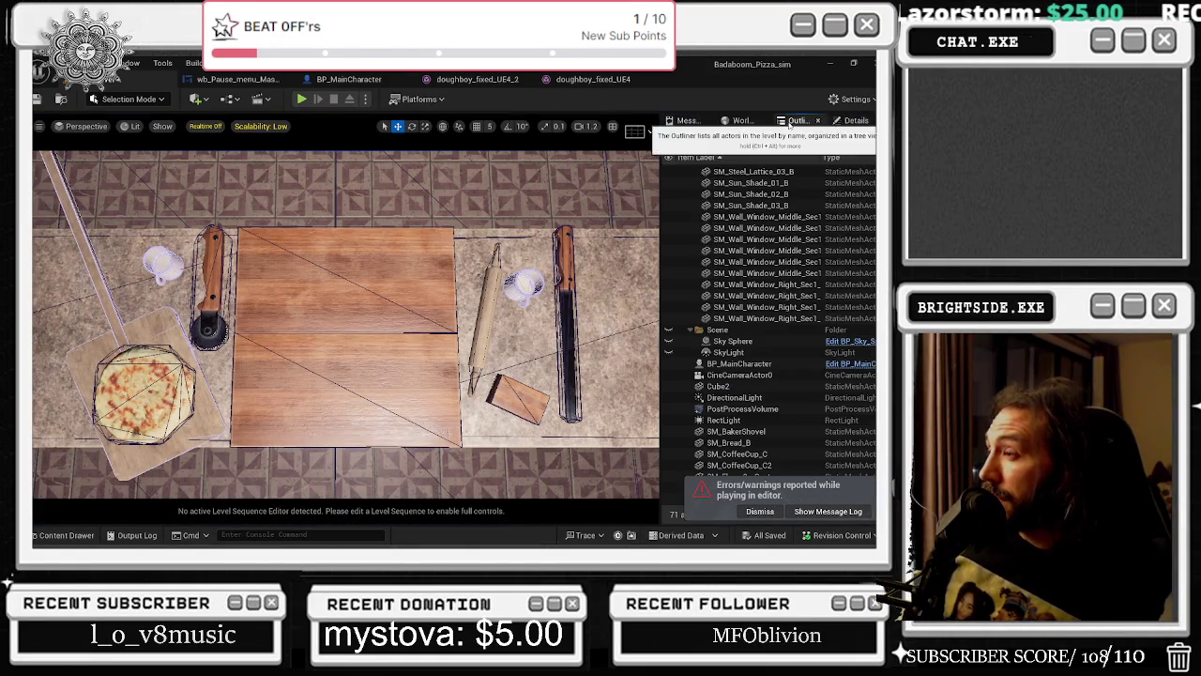
# Select the DirectionalLight in the Outliner and bring up its properties.
pyautogui.click(751, 399)
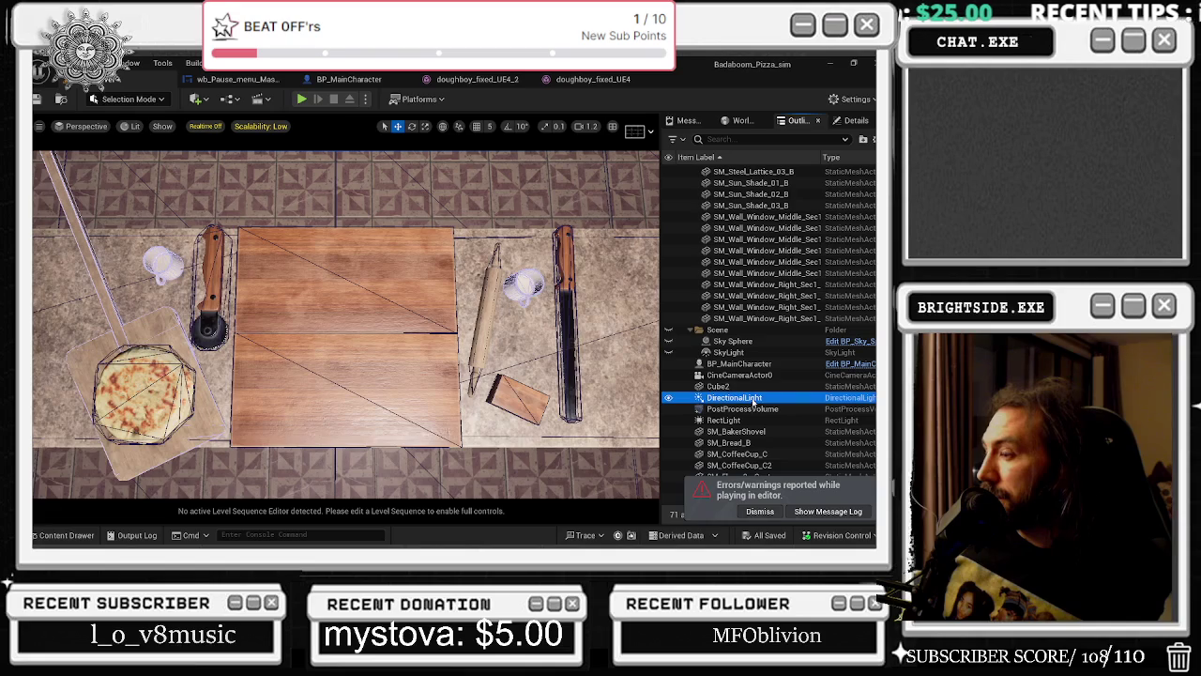
pyautogui.click(668, 398)
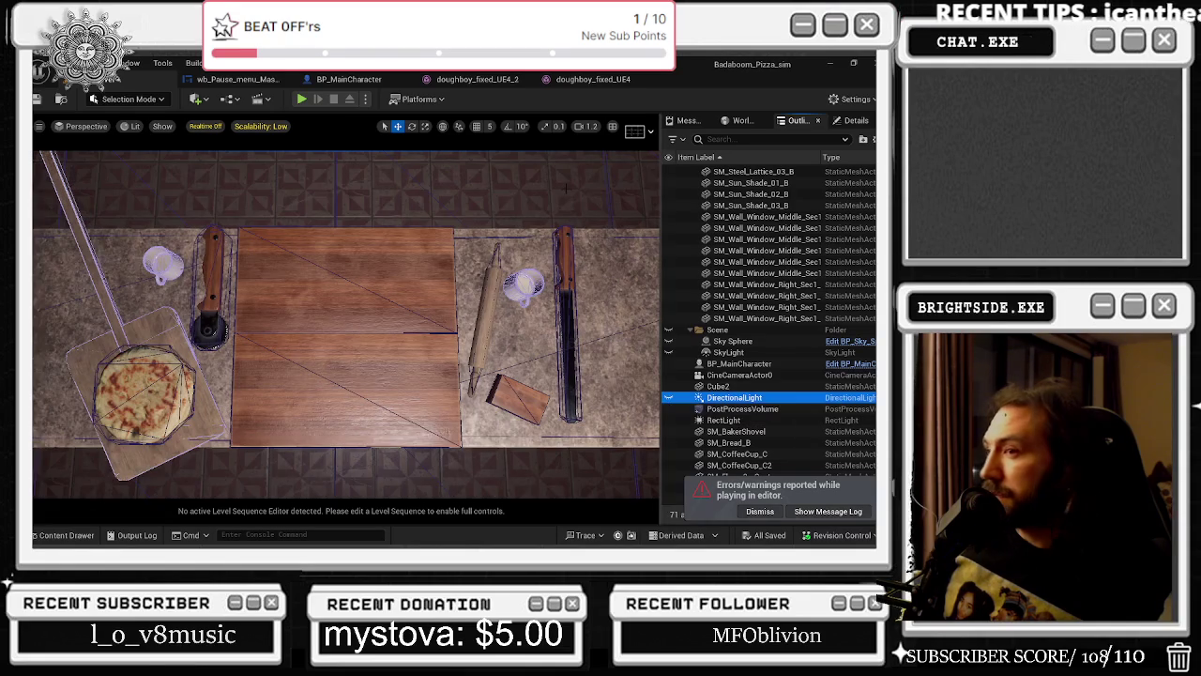
pyautogui.click(669, 398)
pyautogui.press('F2')
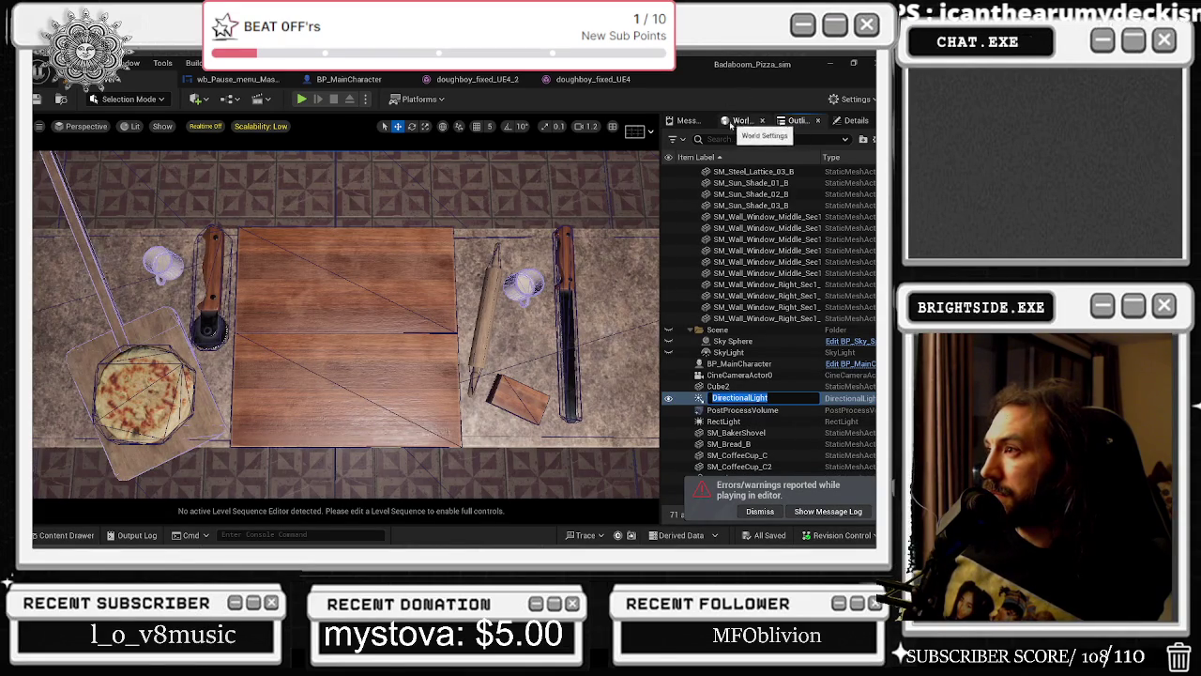
pyautogui.click(741, 121)
pyautogui.click(693, 120)
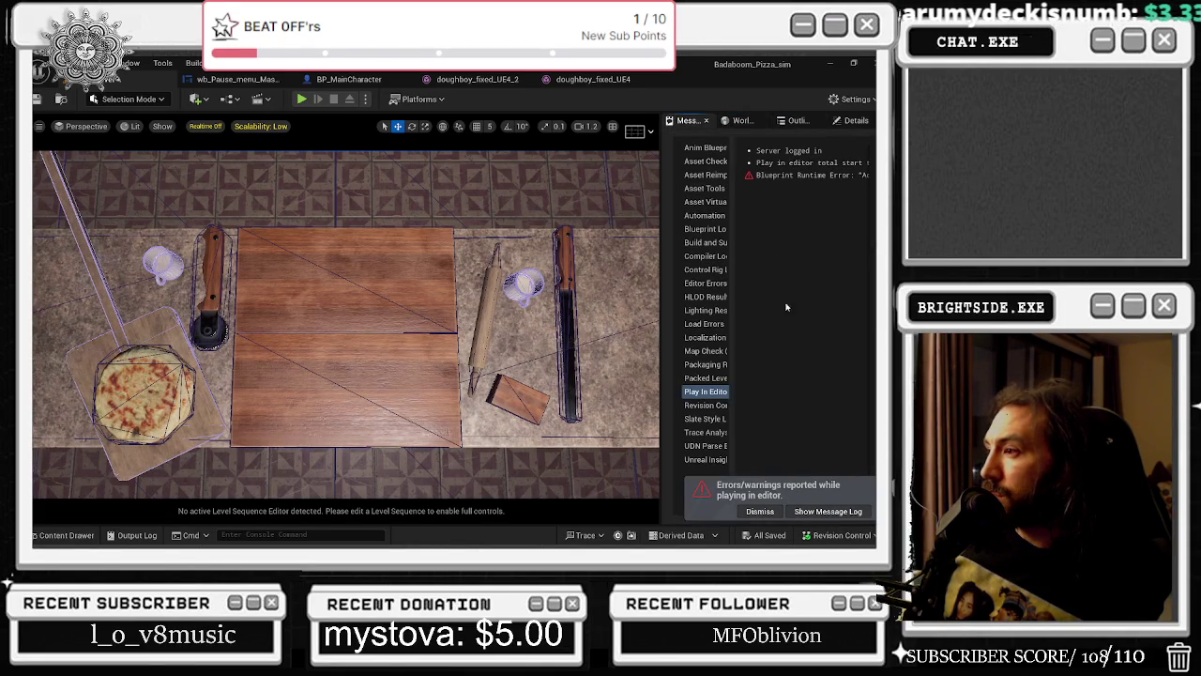
pyautogui.click(836, 123)
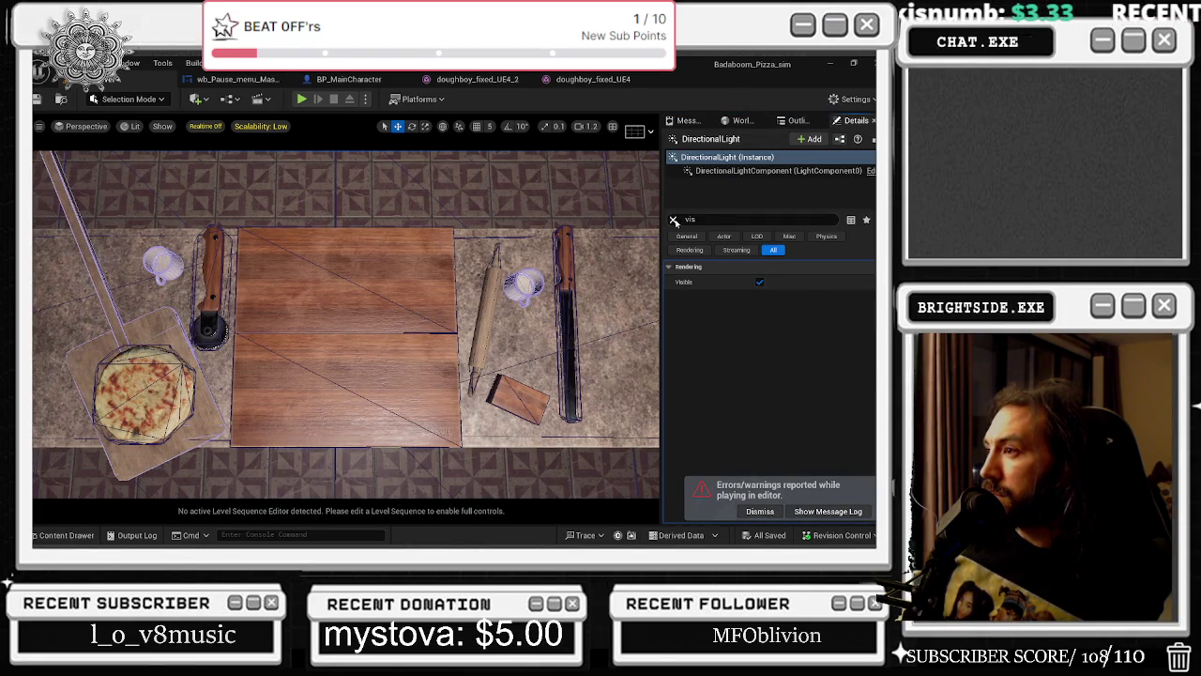
# Untick the directional light's Affects World and start a play test.
pyautogui.click(756, 161)
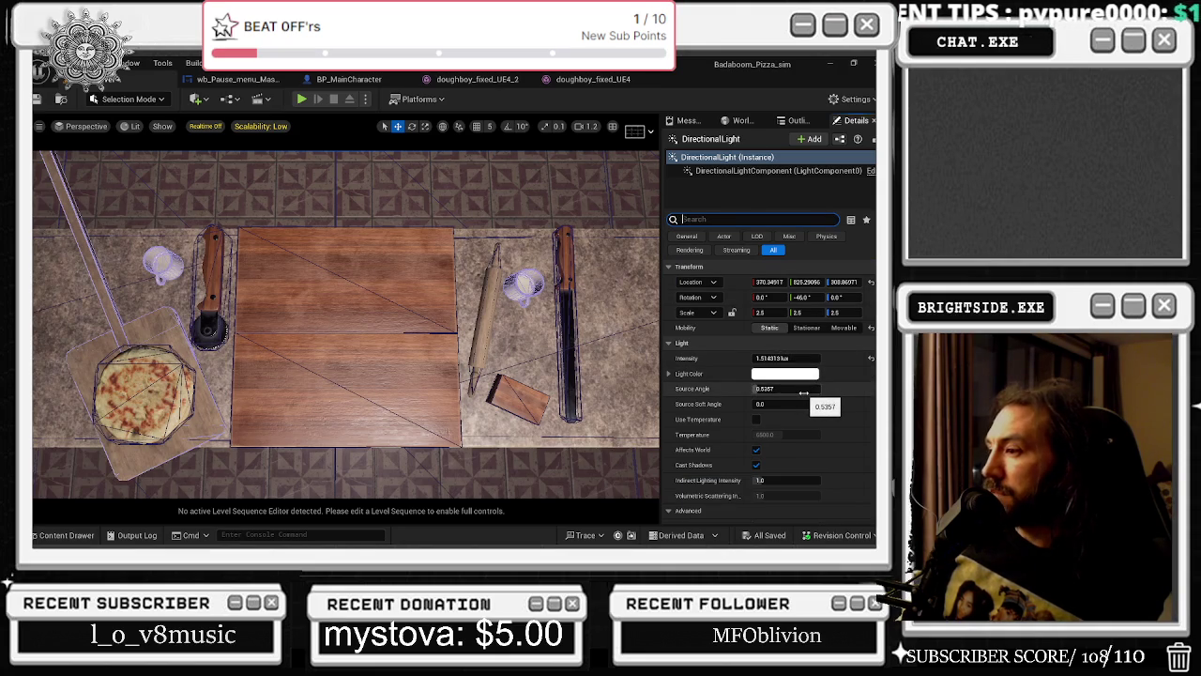
pyautogui.click(756, 450)
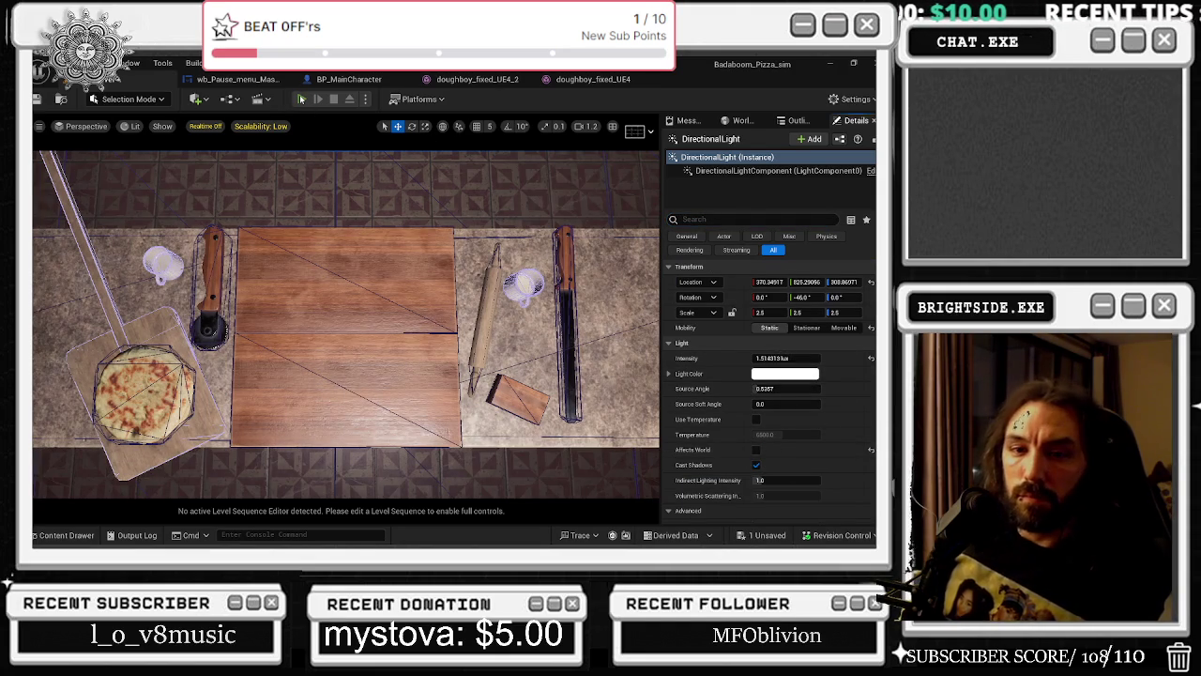
pyautogui.click(302, 98)
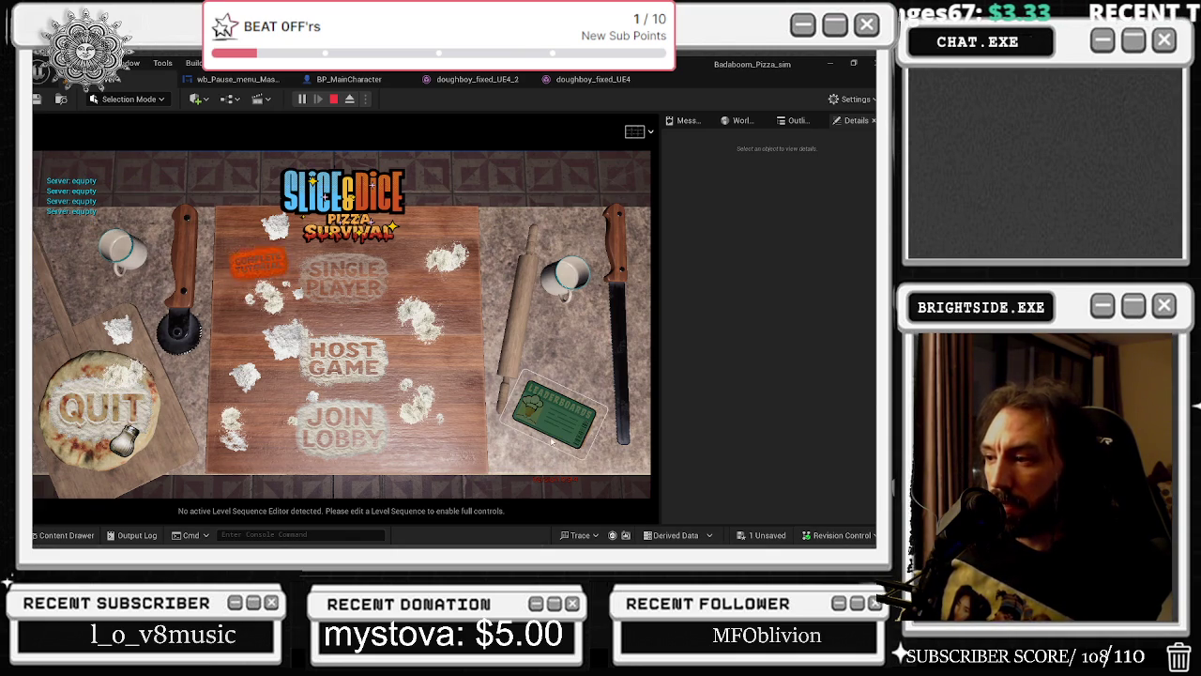
# End the play session and cycle through the open asset tabs back to the level.
pyautogui.click(98, 406)
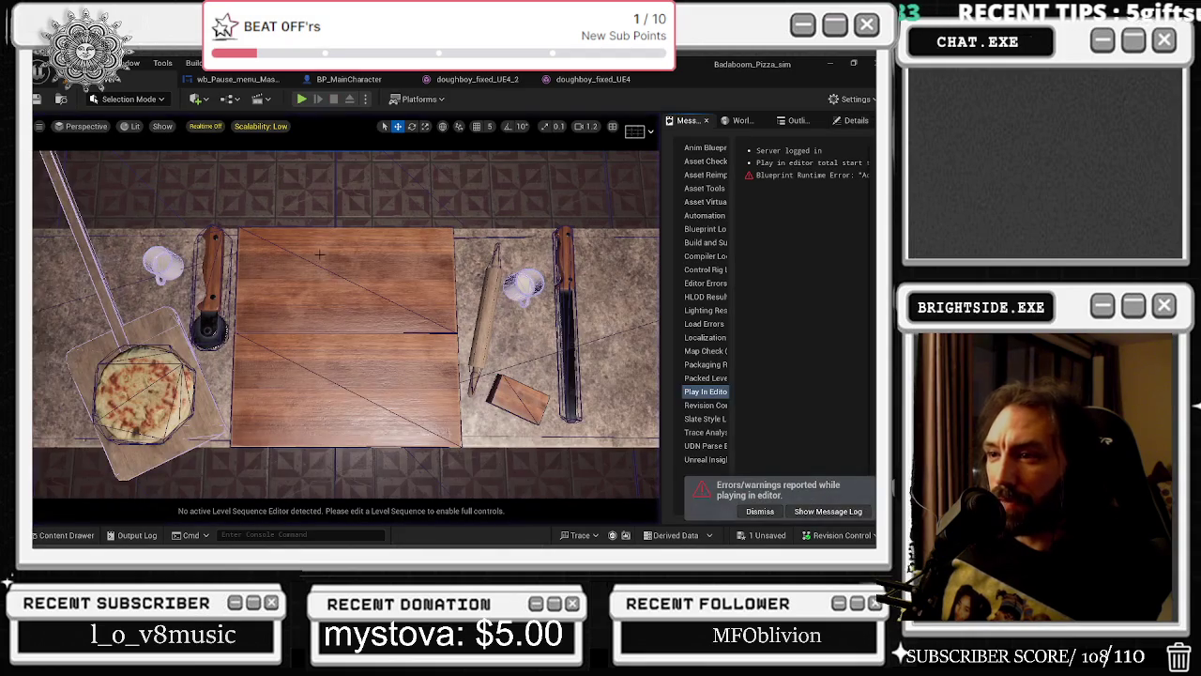
pyautogui.click(589, 79)
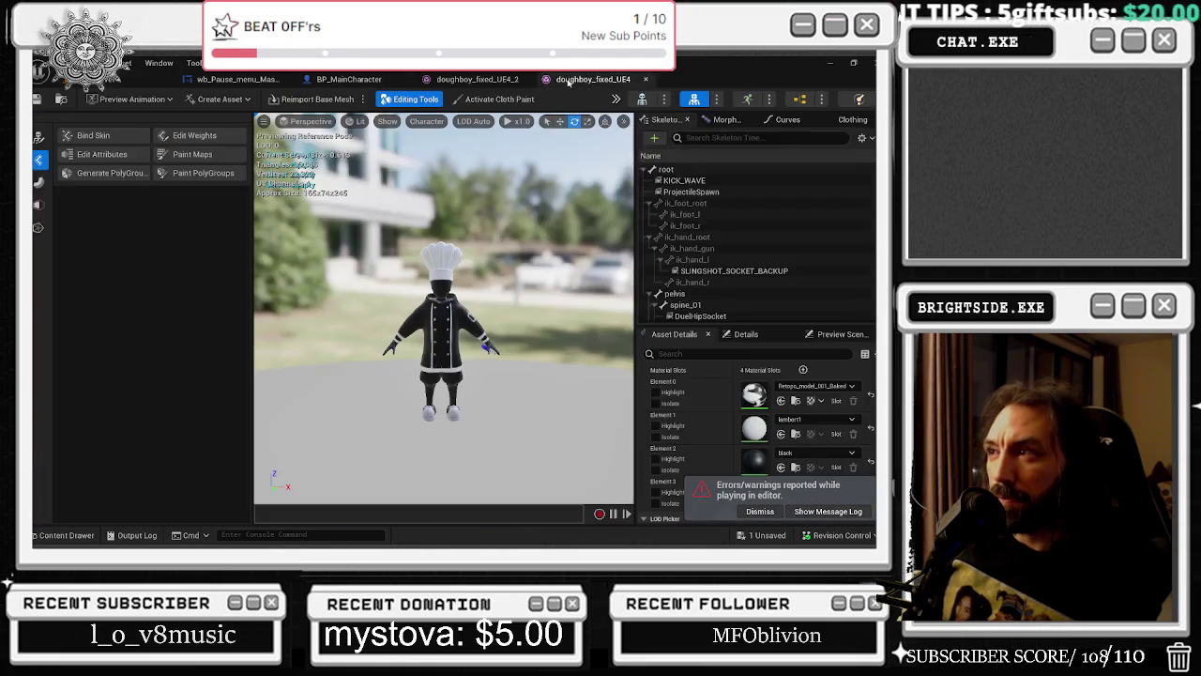
pyautogui.click(457, 79)
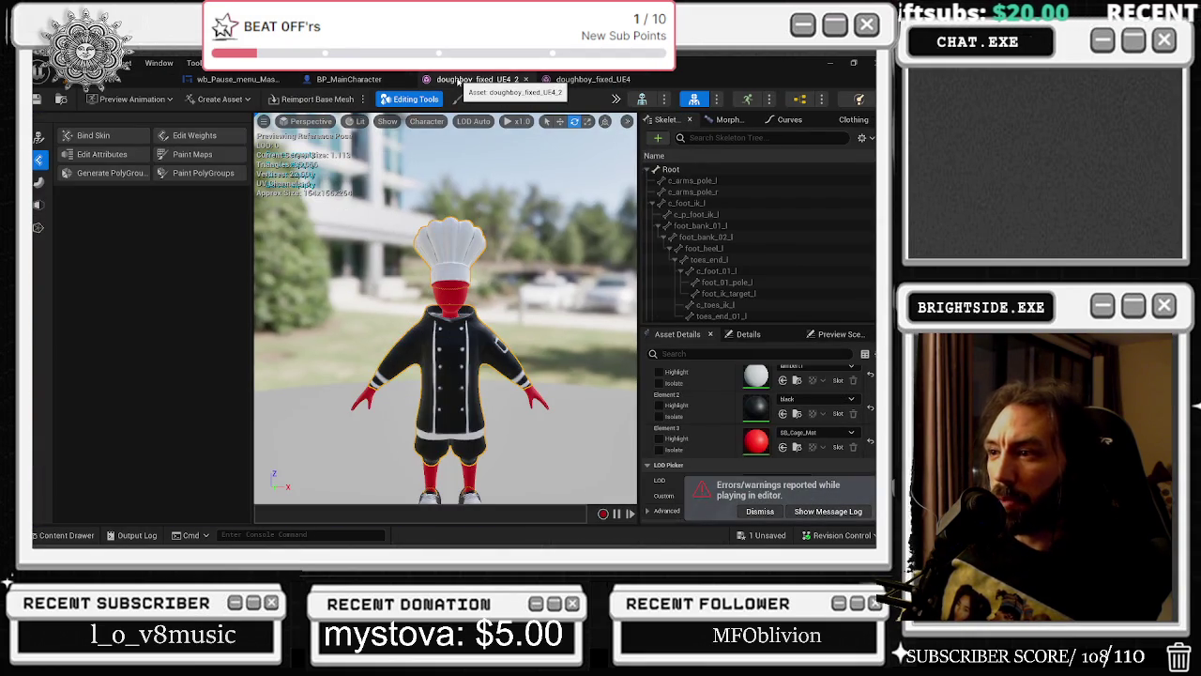
pyautogui.click(354, 80)
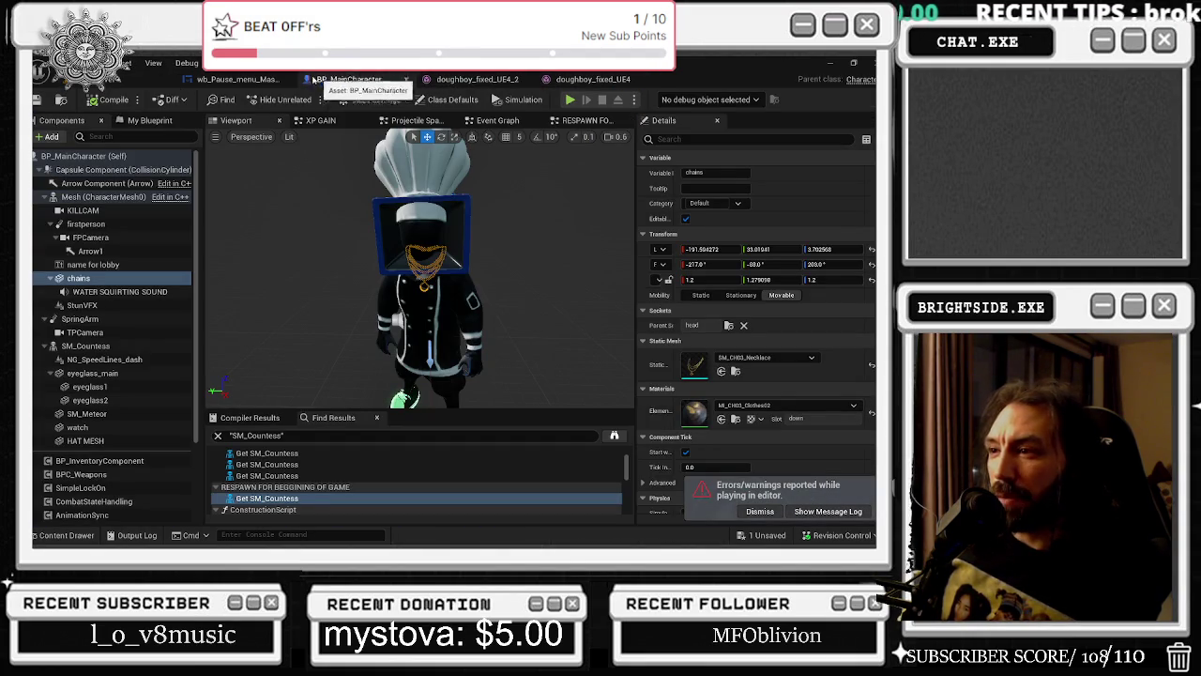
pyautogui.click(216, 79)
pyautogui.click(115, 81)
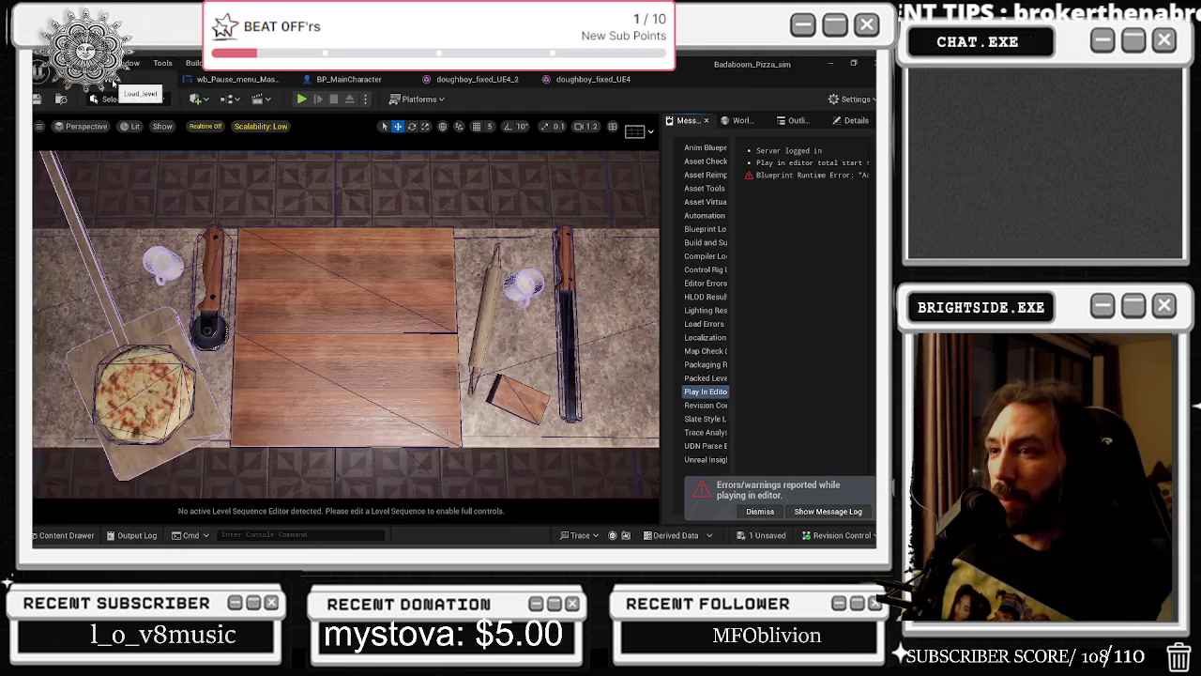
# Switch the level viewport's view mode to Unlit.
pyautogui.scroll(-10, 363, 279)
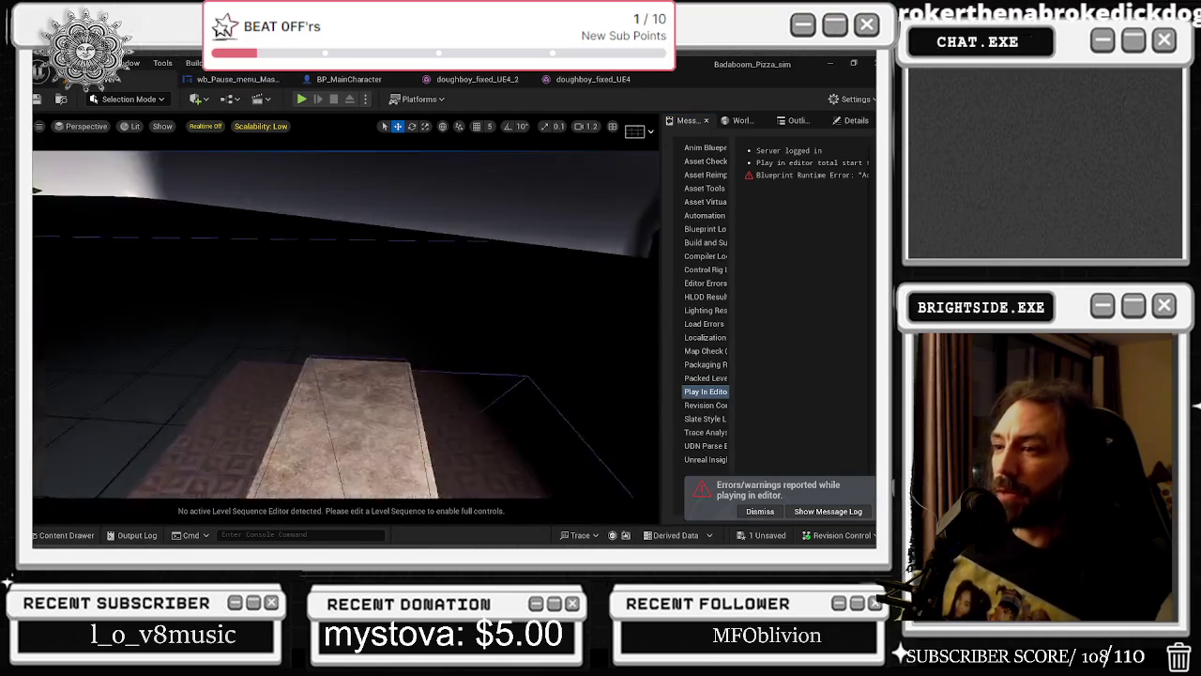
pyautogui.scroll(-5, 362, 279)
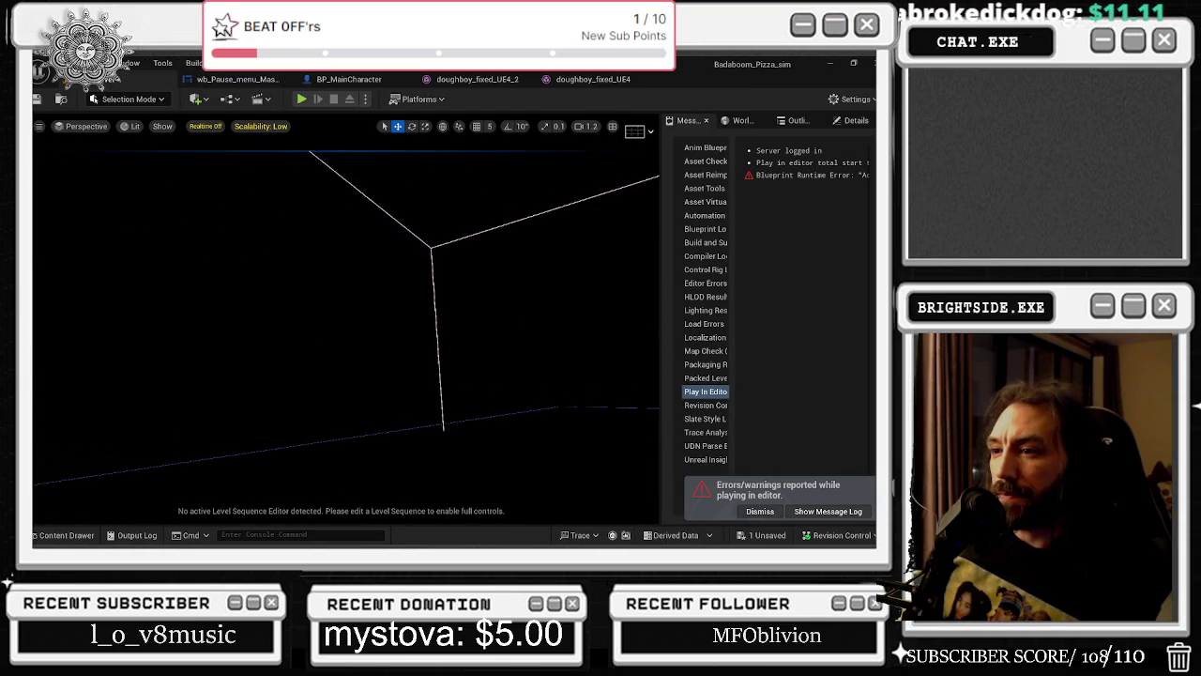
pyautogui.scroll(5, 361, 293)
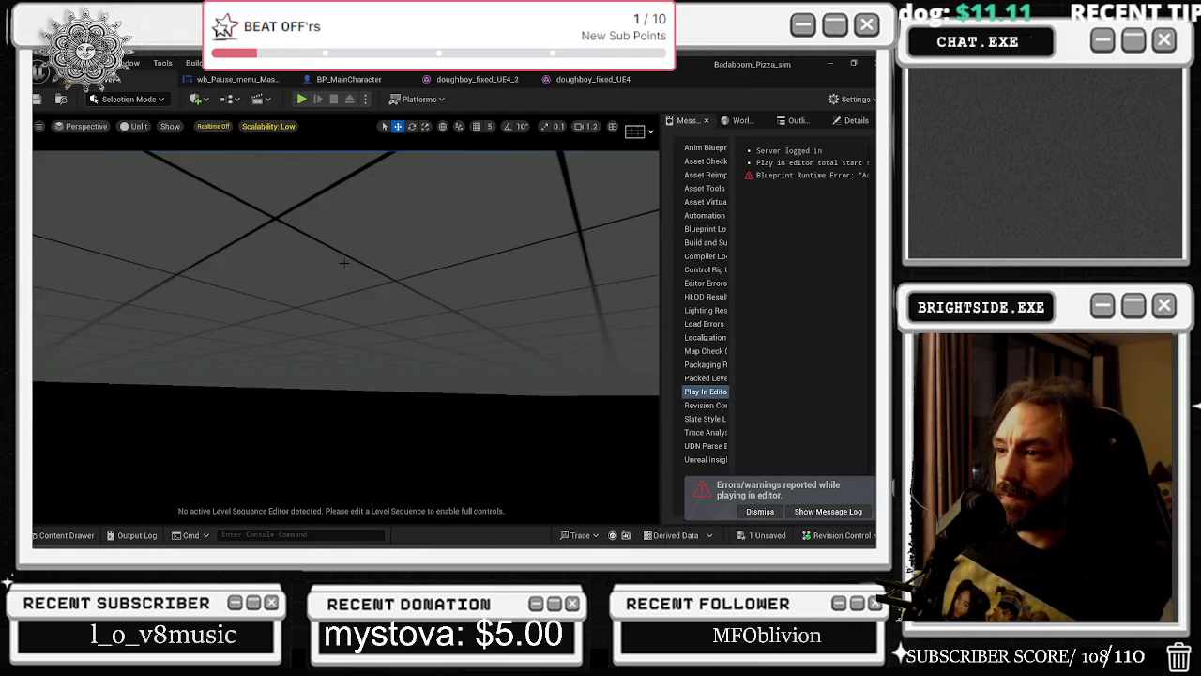
pyautogui.scroll(5, 351, 301)
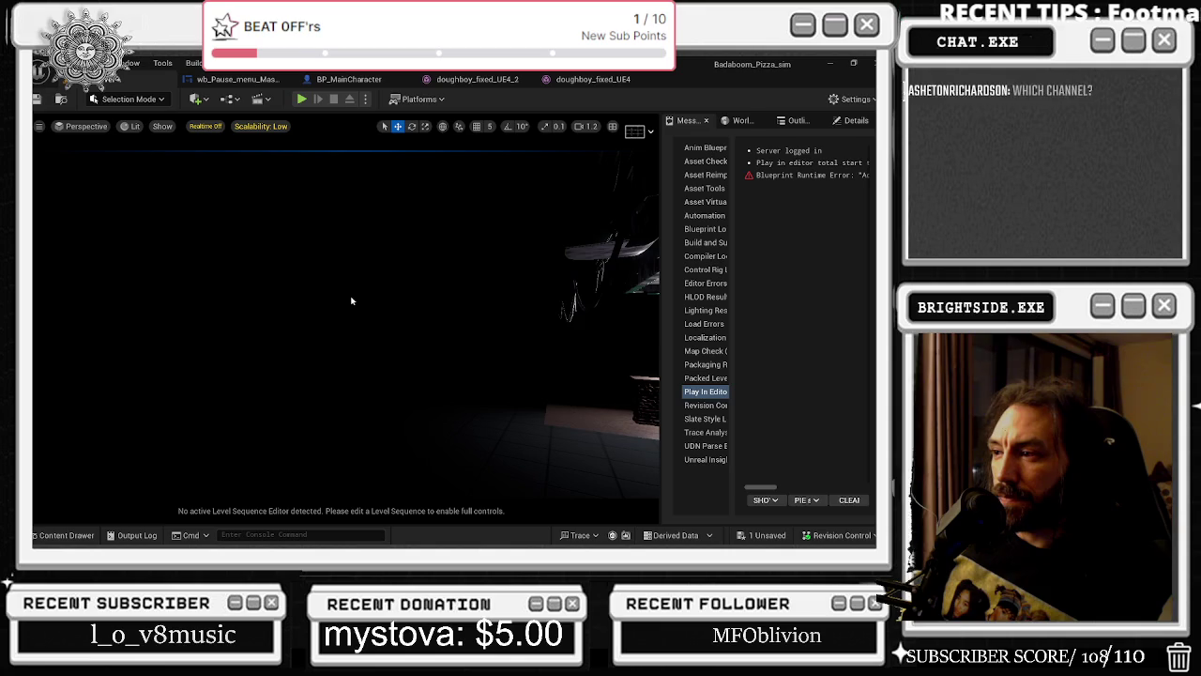
pyautogui.moveTo(217, 160); pyautogui.dragTo(165, 168)
pyautogui.click(128, 99)
pyautogui.click(157, 119)
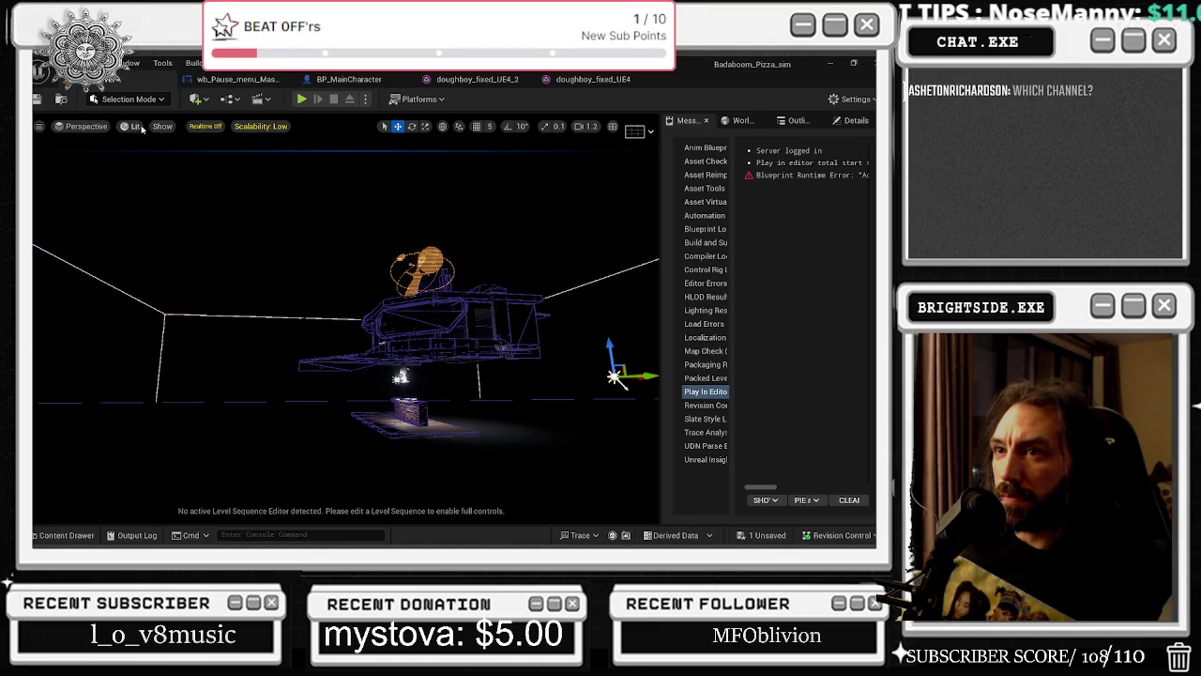
pyautogui.click(132, 125)
pyautogui.click(141, 180)
# Select the Additional 022 camera to preview its shot of the Sussy building.
pyautogui.moveTo(488, 399); pyautogui.dragTo(362, 371)
pyautogui.click(361, 371)
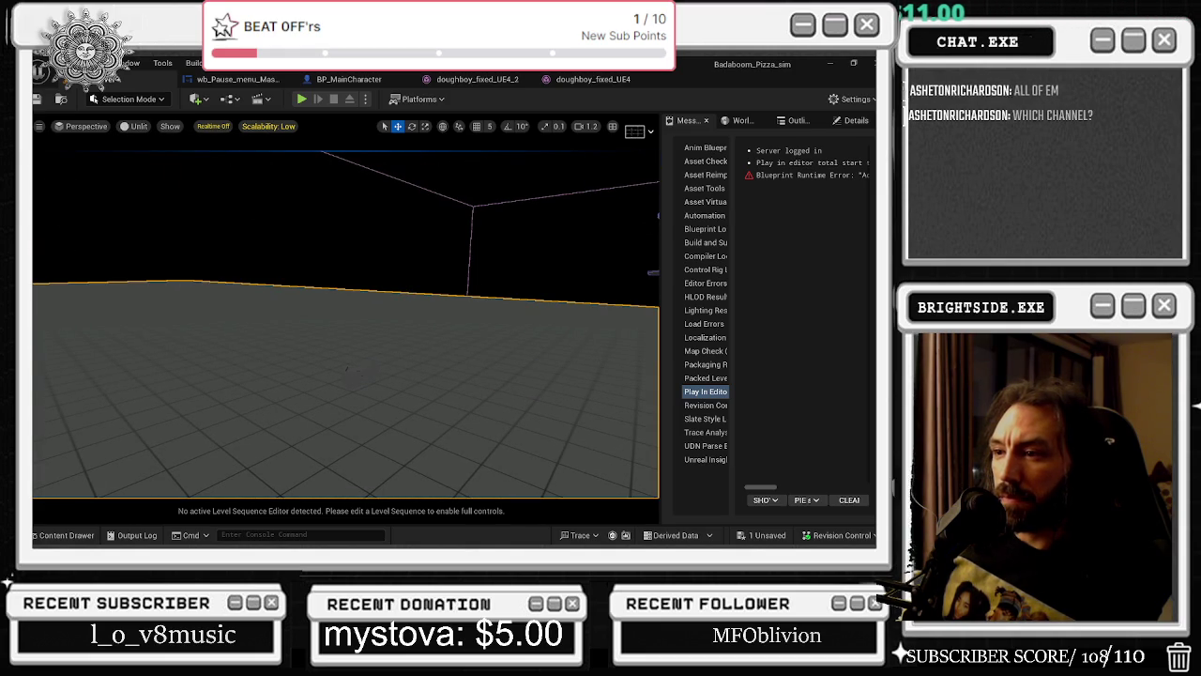
pyautogui.click(346, 374)
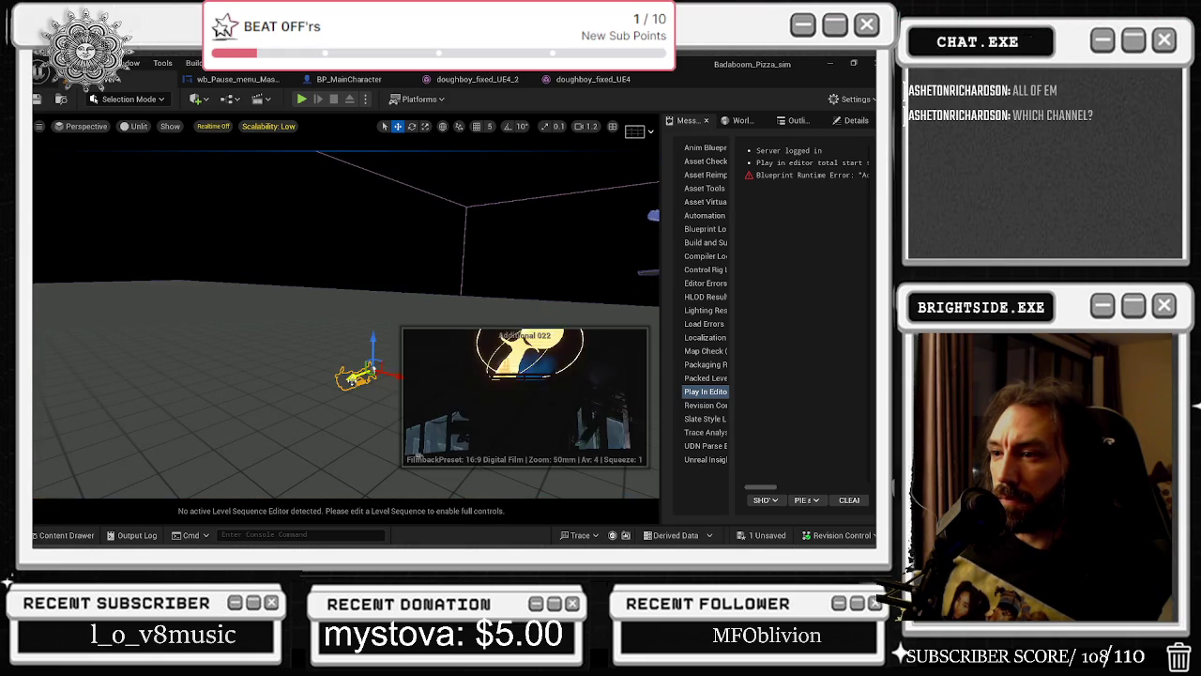
pyautogui.moveTo(346, 373); pyautogui.dragTo(621, 190)
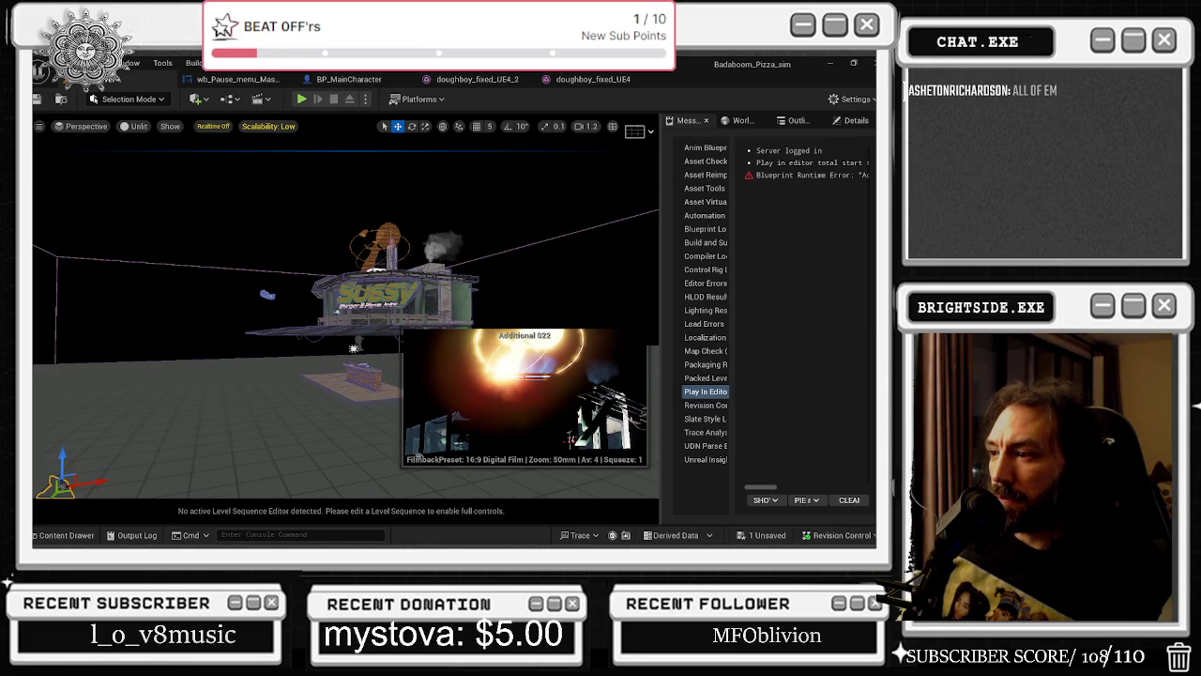
pyautogui.moveTo(419, 456)
pyautogui.click(747, 120)
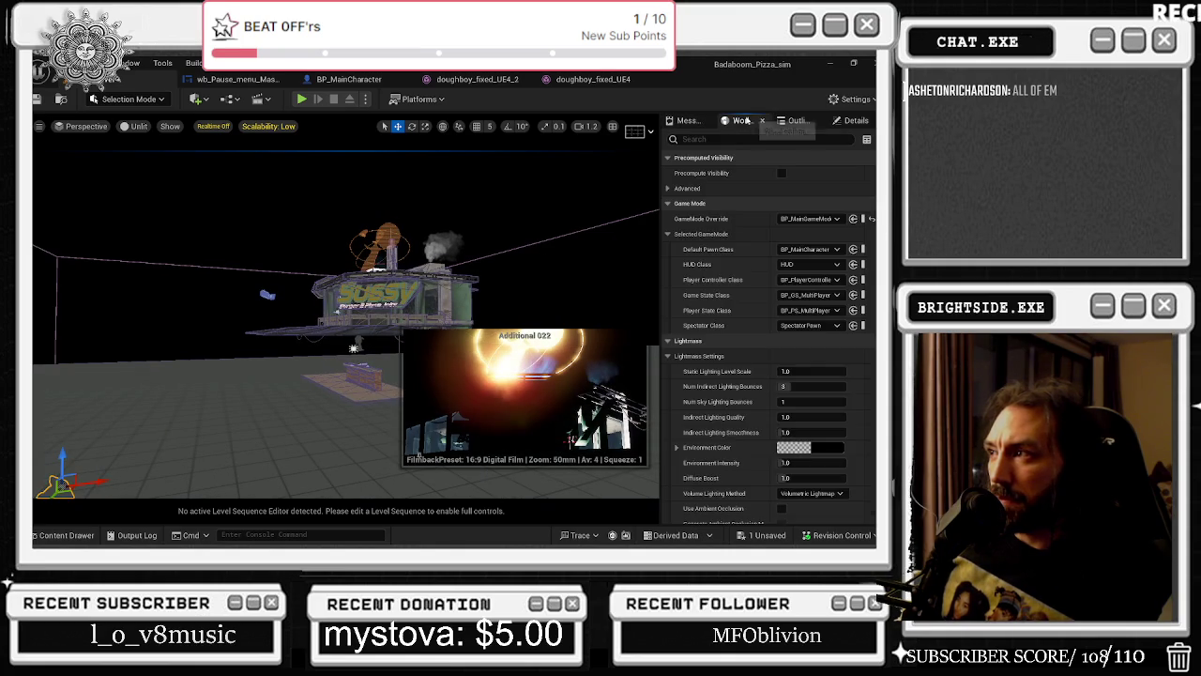
# Switch between World Settings and the Outliner, selecting SM_Big_Burger_3_Blueprint and the Geometry folder.
pyautogui.click(793, 122)
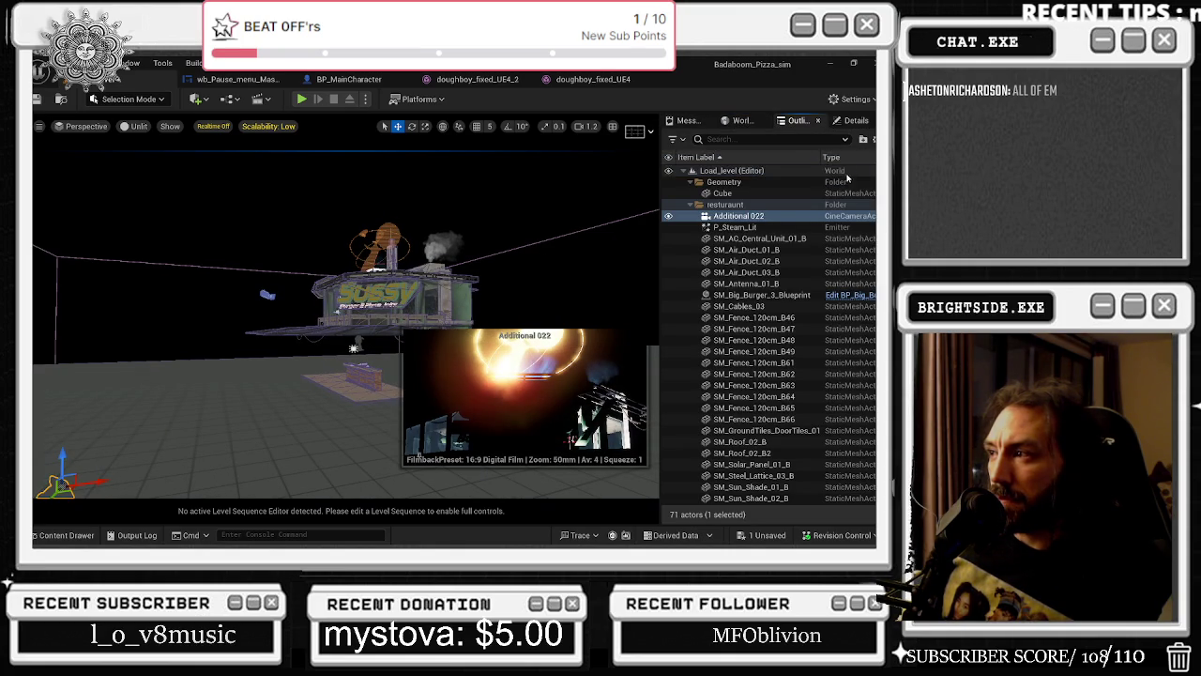
pyautogui.click(863, 120)
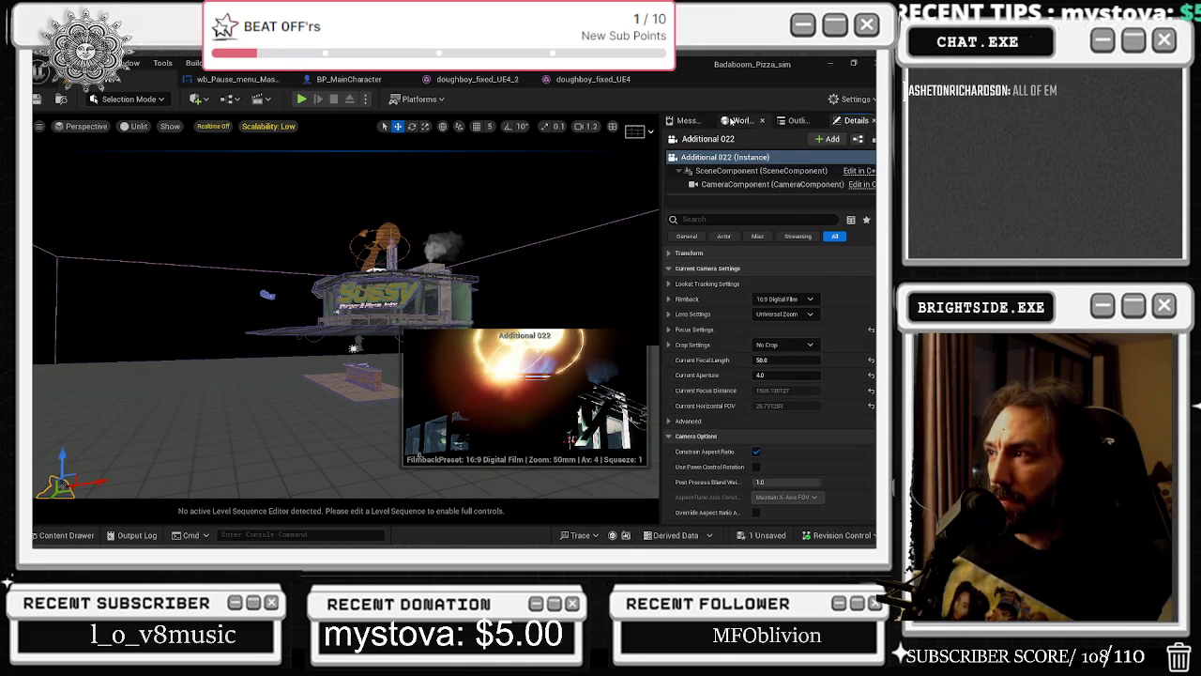
pyautogui.click(730, 121)
pyautogui.click(795, 120)
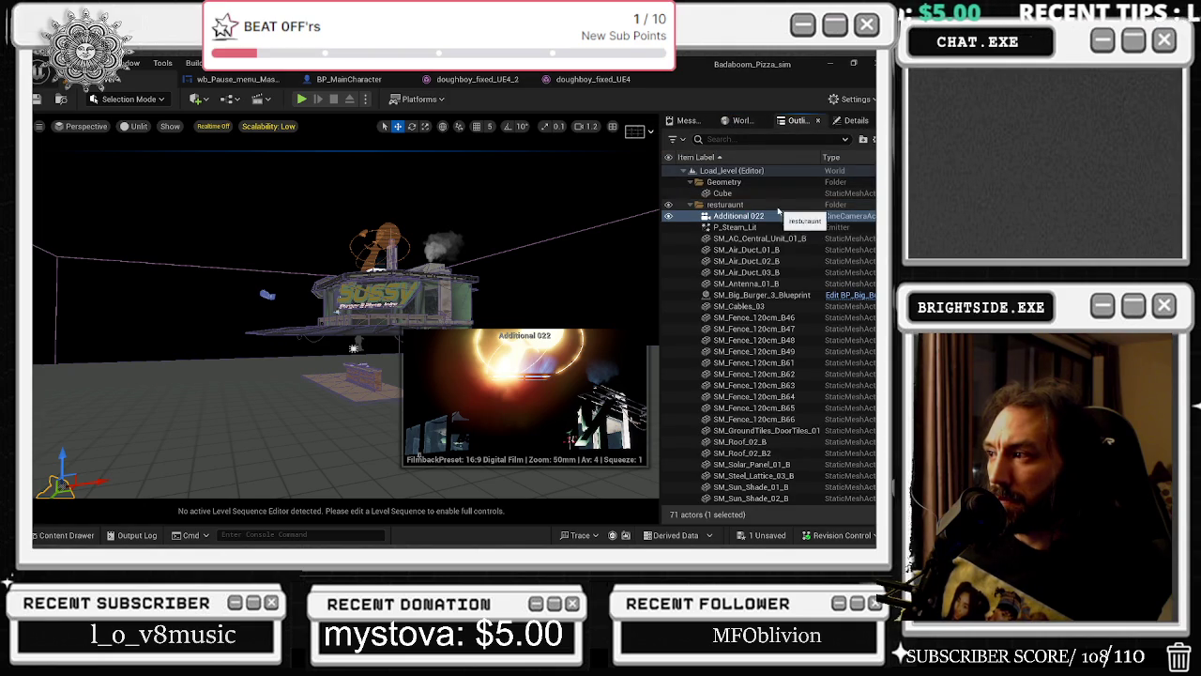
pyautogui.click(744, 296)
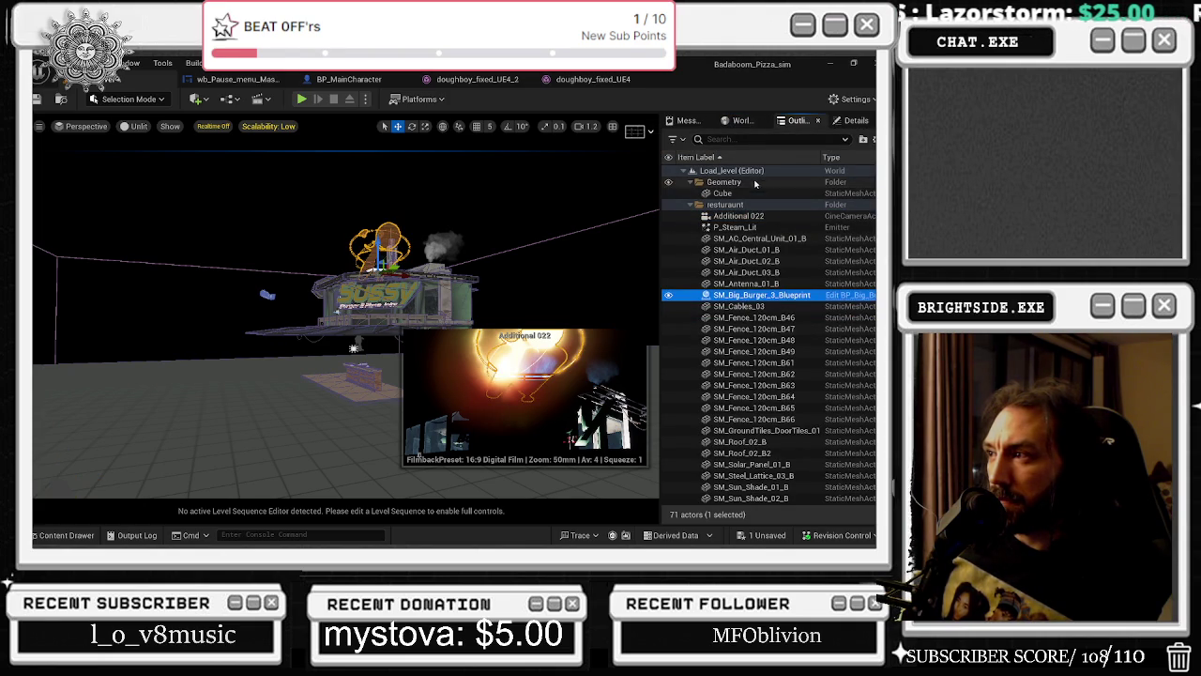
pyautogui.click(724, 182)
# Select the floor Cube and redock the Details panel in its original place.
pyautogui.moveTo(300, 357); pyautogui.dragTo(300, 319)
pyautogui.click(203, 368)
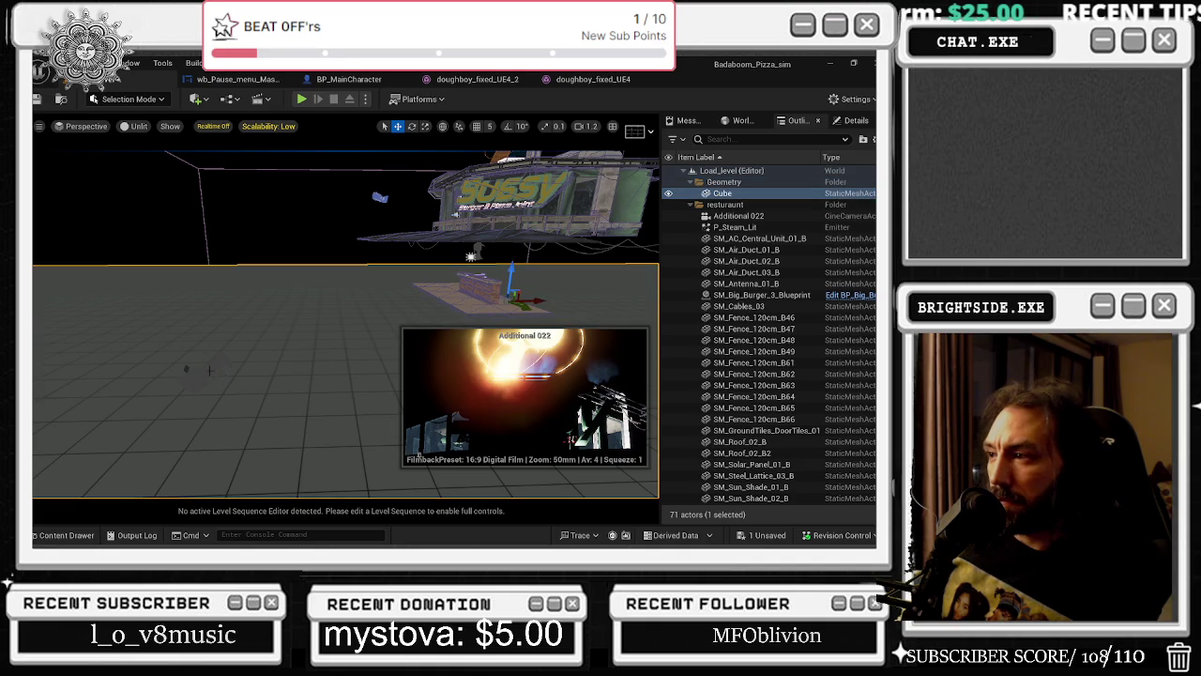
pyautogui.moveTo(862, 122)
pyautogui.mouseDown()
pyautogui.moveTo(73, 150)
pyautogui.moveTo(56, 122)
pyautogui.moveTo(770, 188)
pyautogui.moveTo(831, 126)
pyautogui.mouseUp()
pyautogui.moveTo(84, 129); pyautogui.dragTo(856, 122)
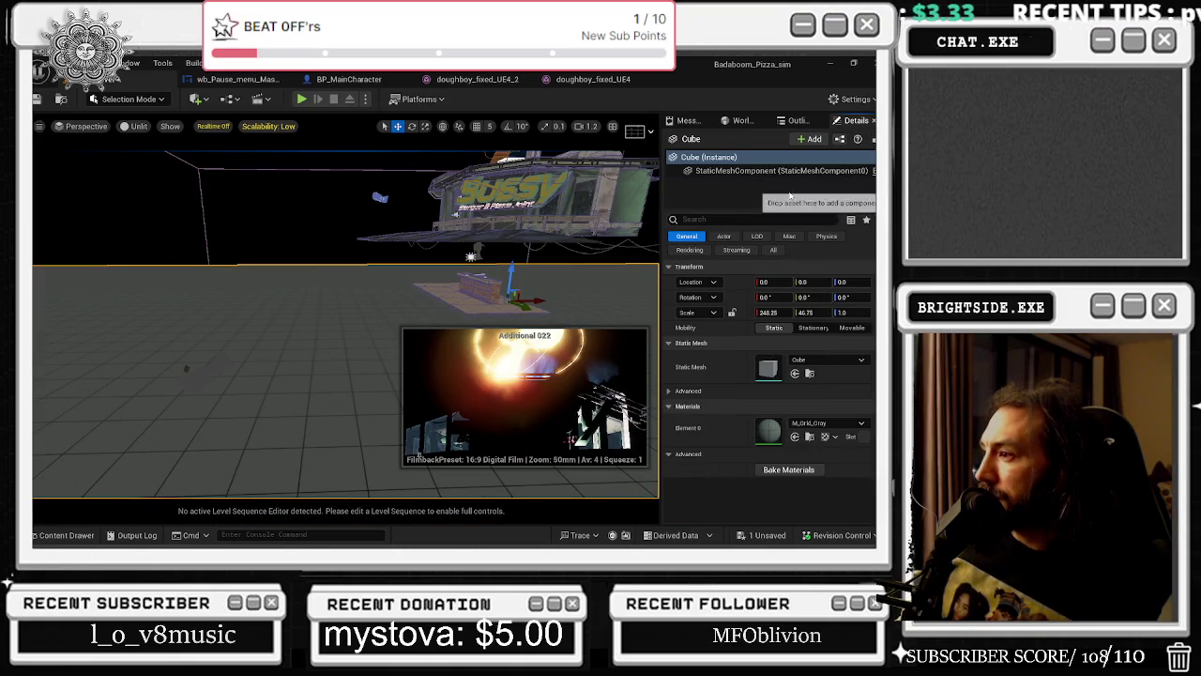
# Orbit around the building, pick SM_Floor_2mCenter8, then select the Additional 022 camera.
pyautogui.moveTo(567, 230); pyautogui.dragTo(451, 239)
pyautogui.moveTo(568, 231)
pyautogui.mouseDown()
pyautogui.moveTo(637, 208)
pyautogui.moveTo(531, 245)
pyautogui.mouseUp()
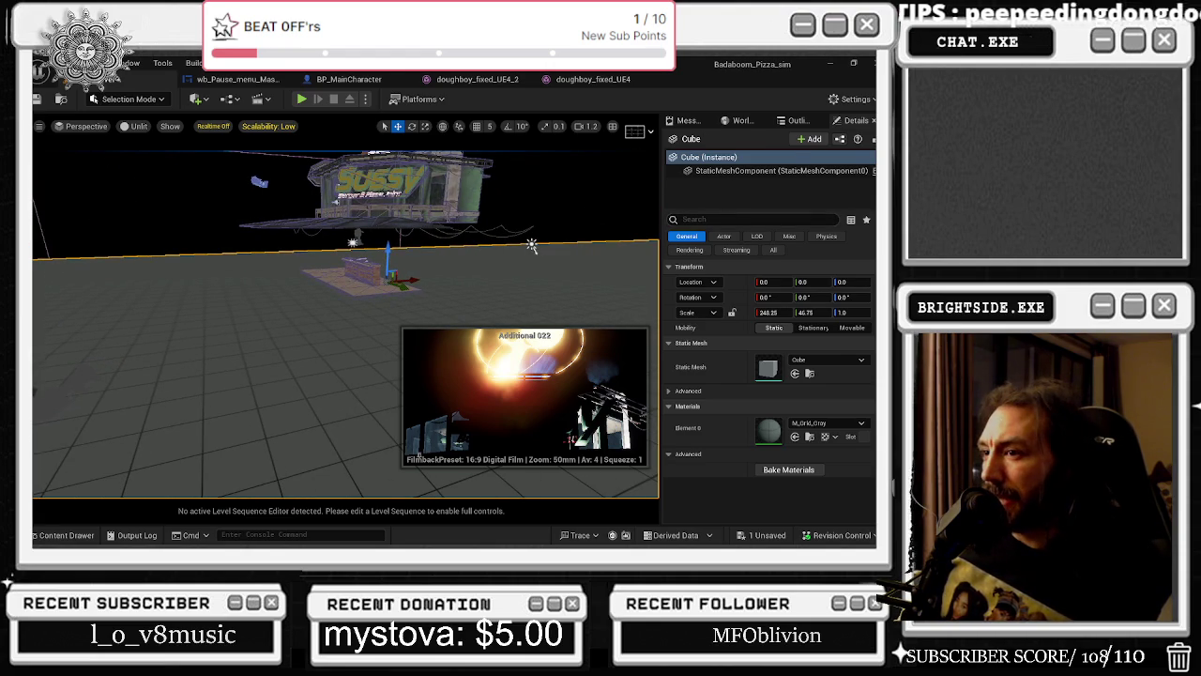
pyautogui.click(531, 245)
pyautogui.moveTo(531, 245); pyautogui.dragTo(280, 429)
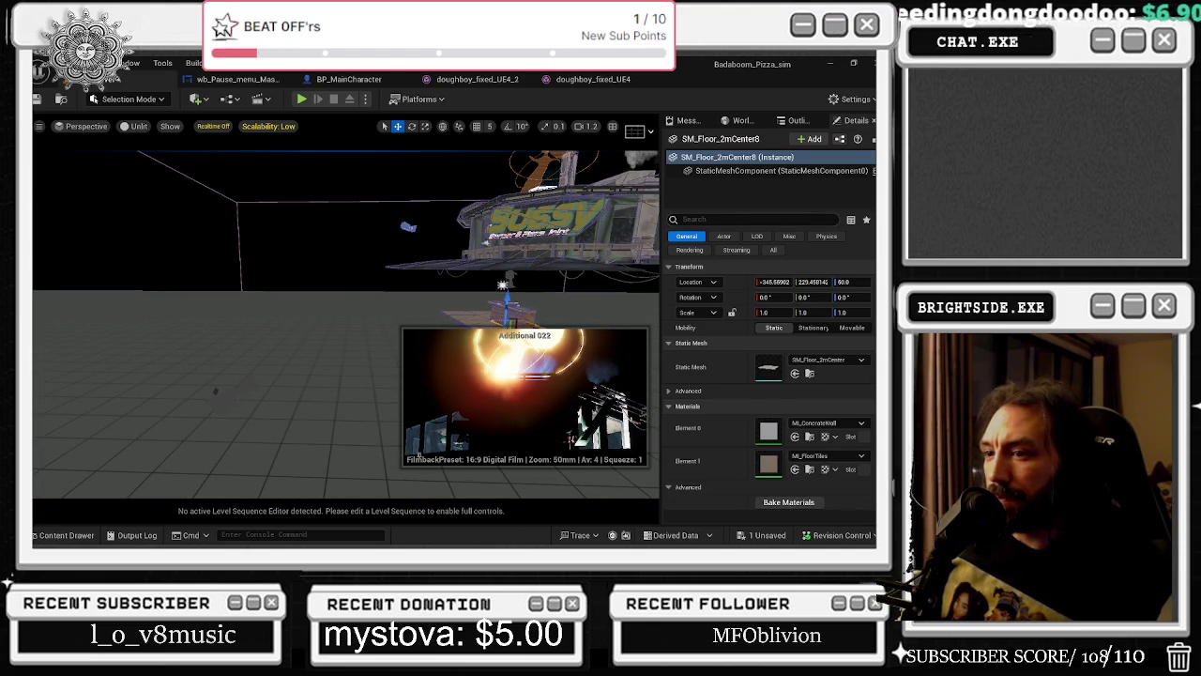
pyautogui.click(215, 391)
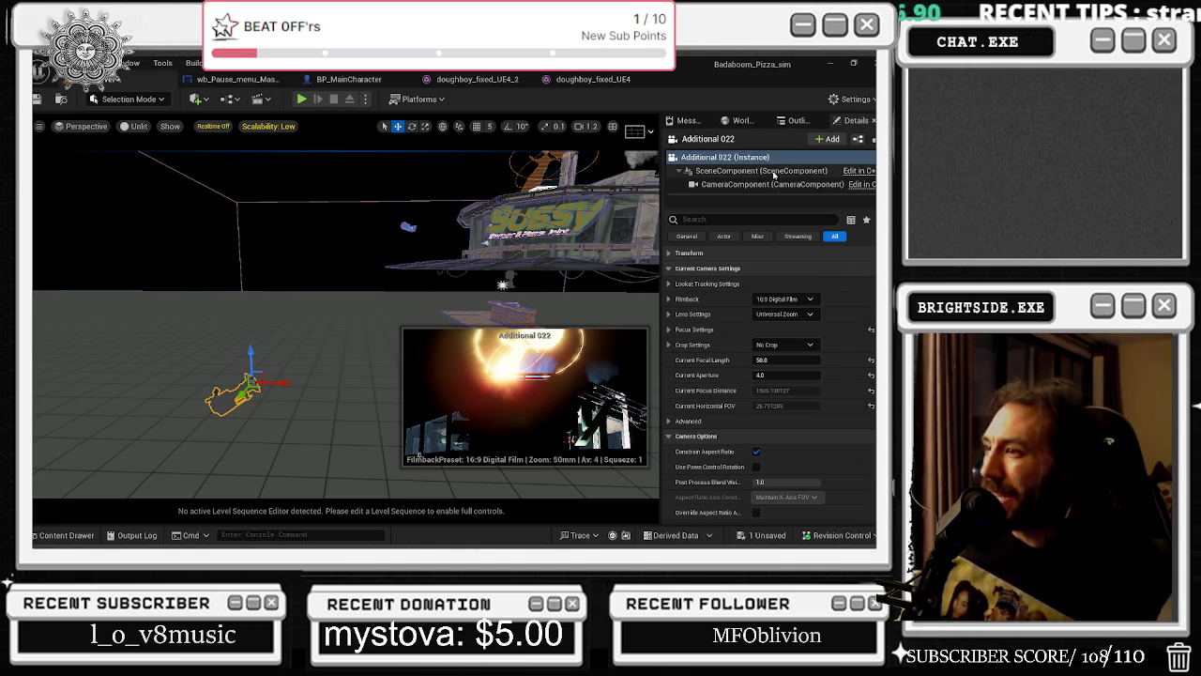
# Filter the camera's properties for 'bloom' and lower Bloom Intensity from 0.675 to about 0.057.
pyautogui.click(742, 220)
pyautogui.write('bloo')
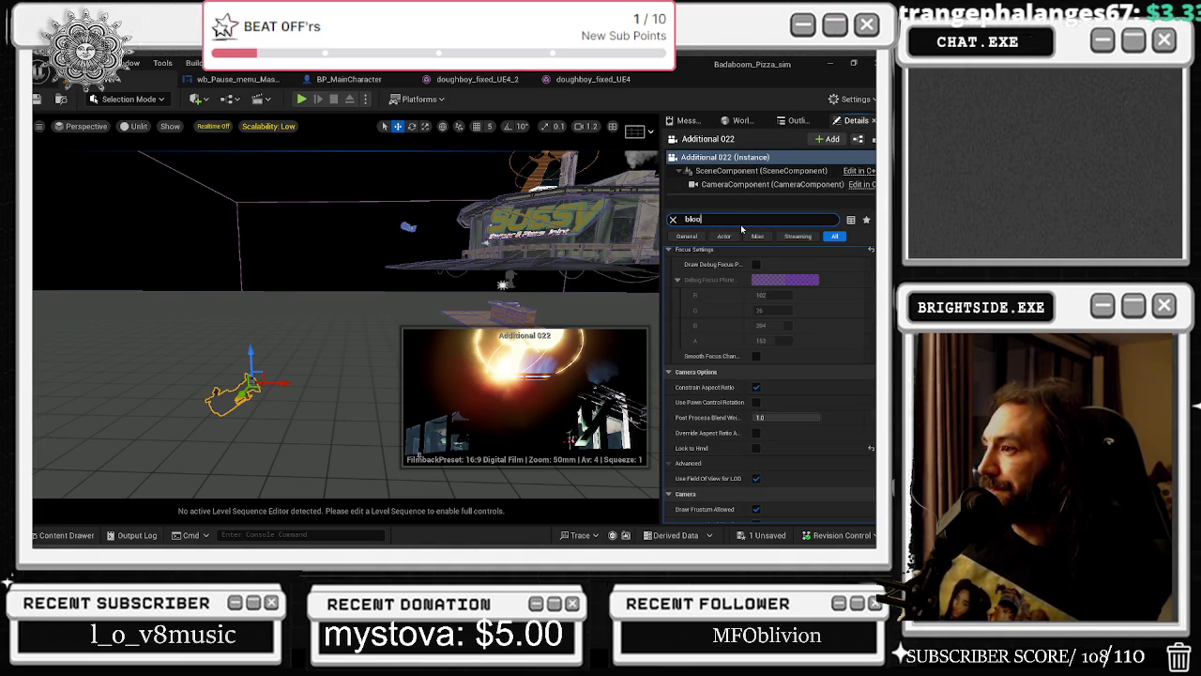
pyautogui.write('m')
pyautogui.scroll(3, 725, 337)
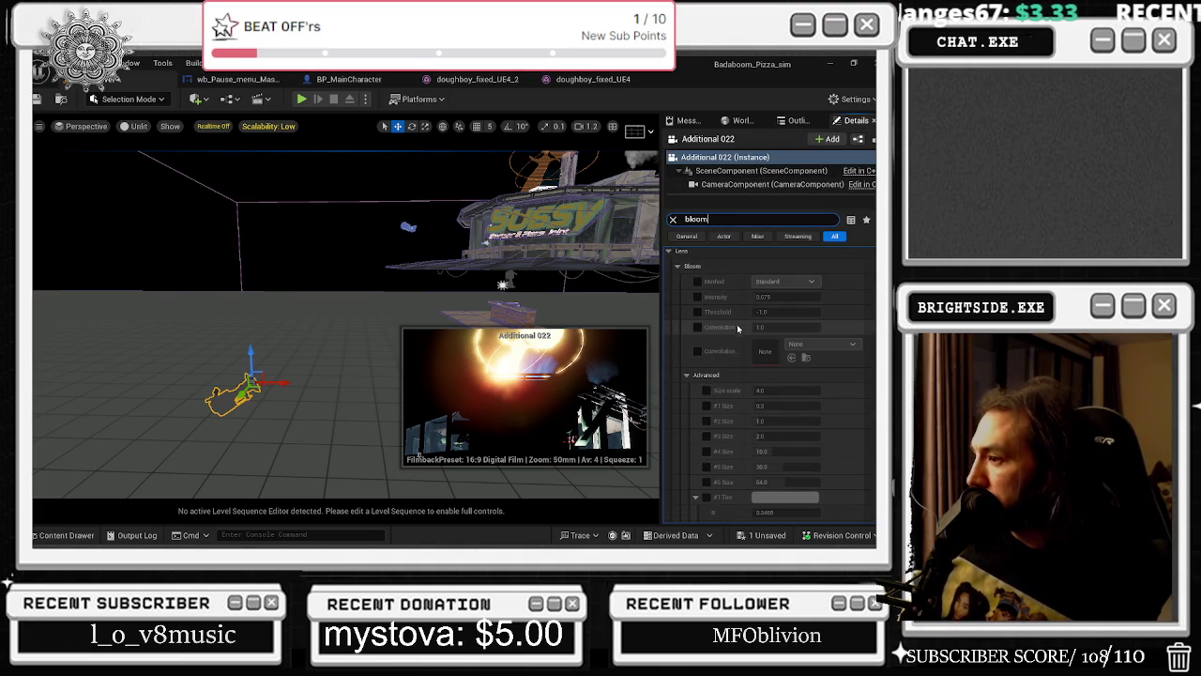
pyautogui.scroll(1, 759, 379)
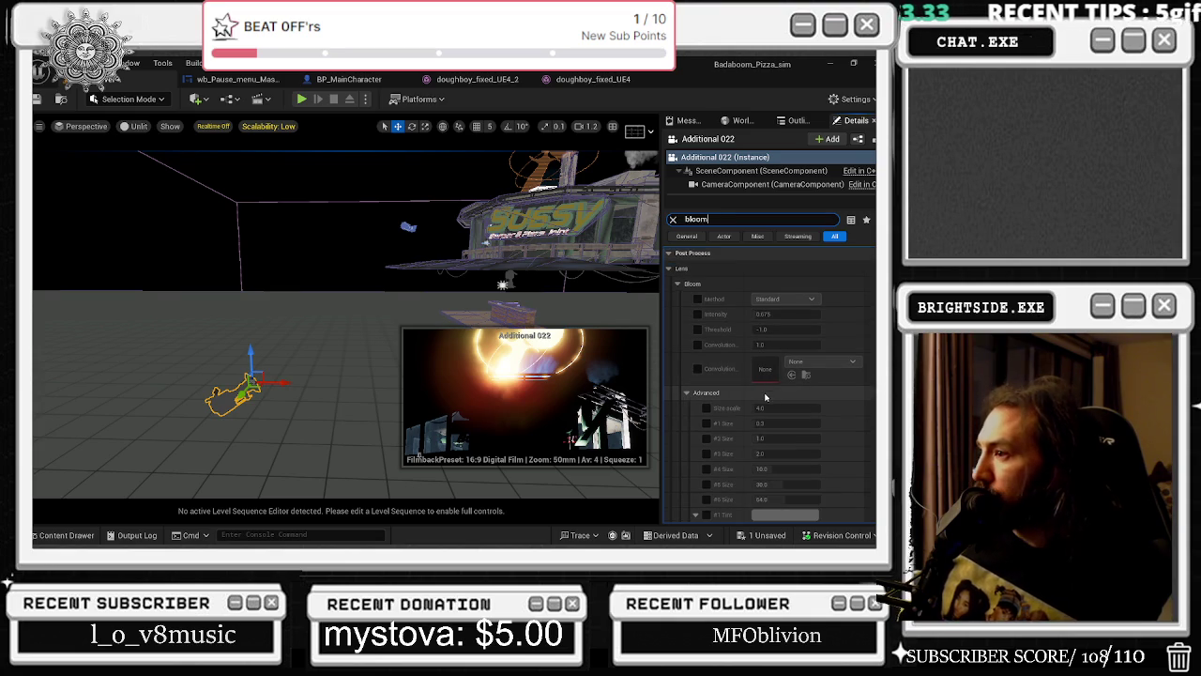
pyautogui.click(698, 314)
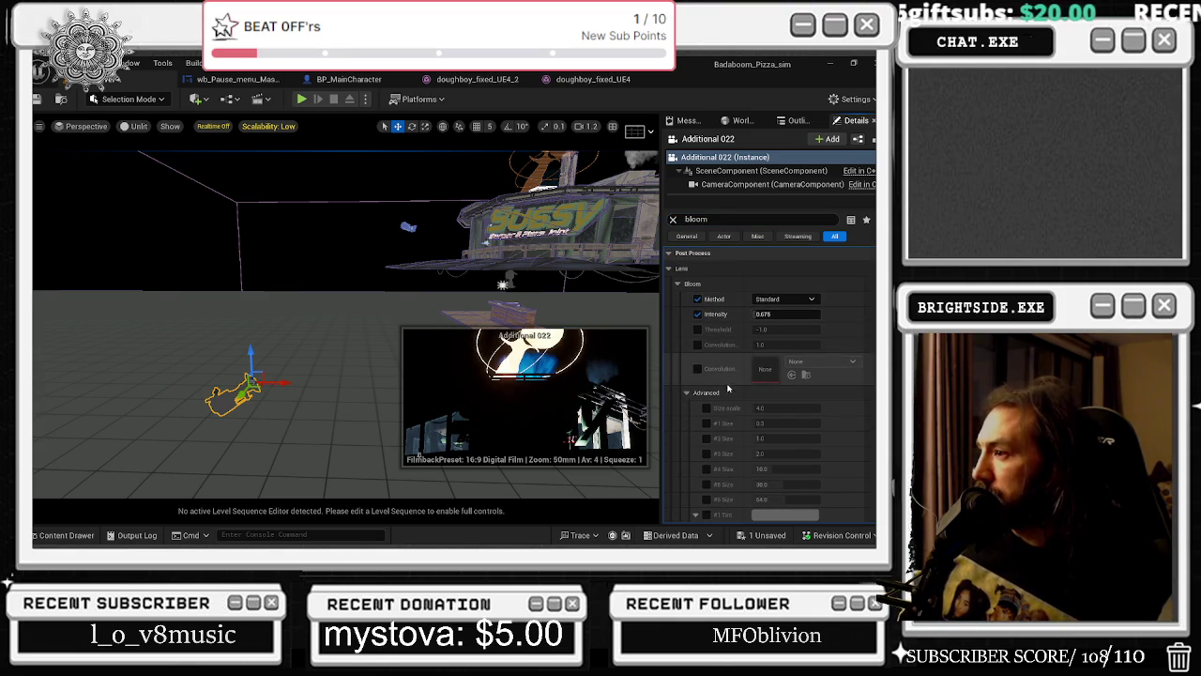
pyautogui.click(697, 298)
pyautogui.click(697, 301)
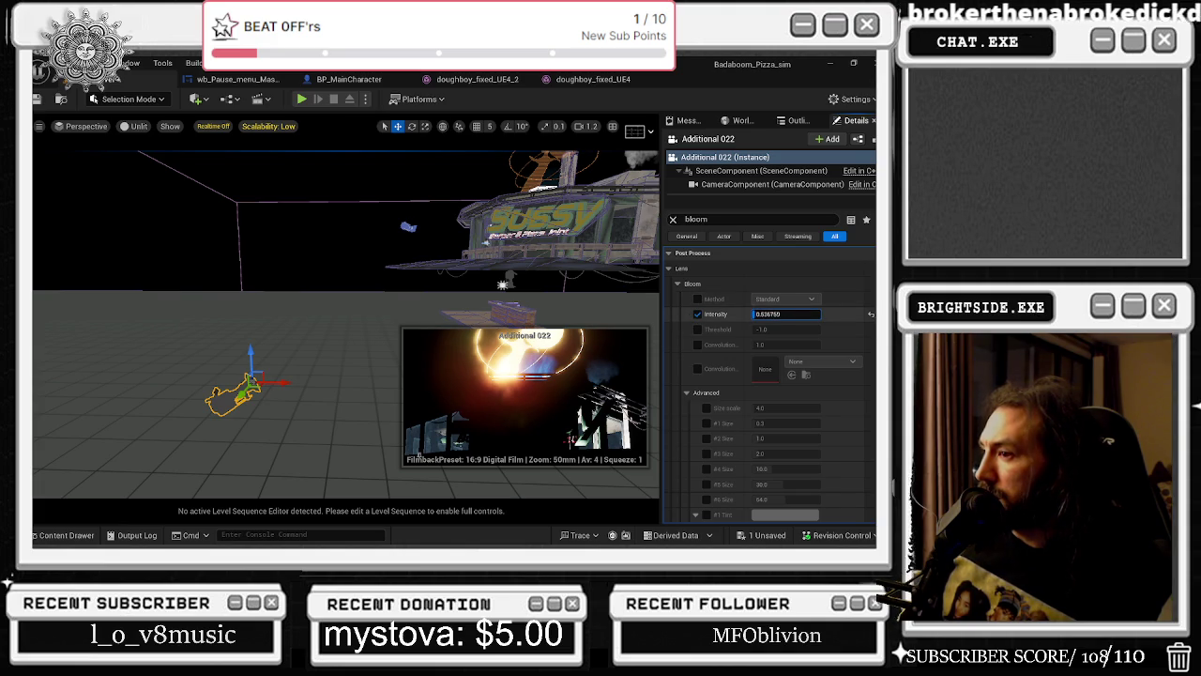
pyautogui.write('0')
pyautogui.press('Return')
pyautogui.moveTo(782, 314); pyautogui.dragTo(788, 313)
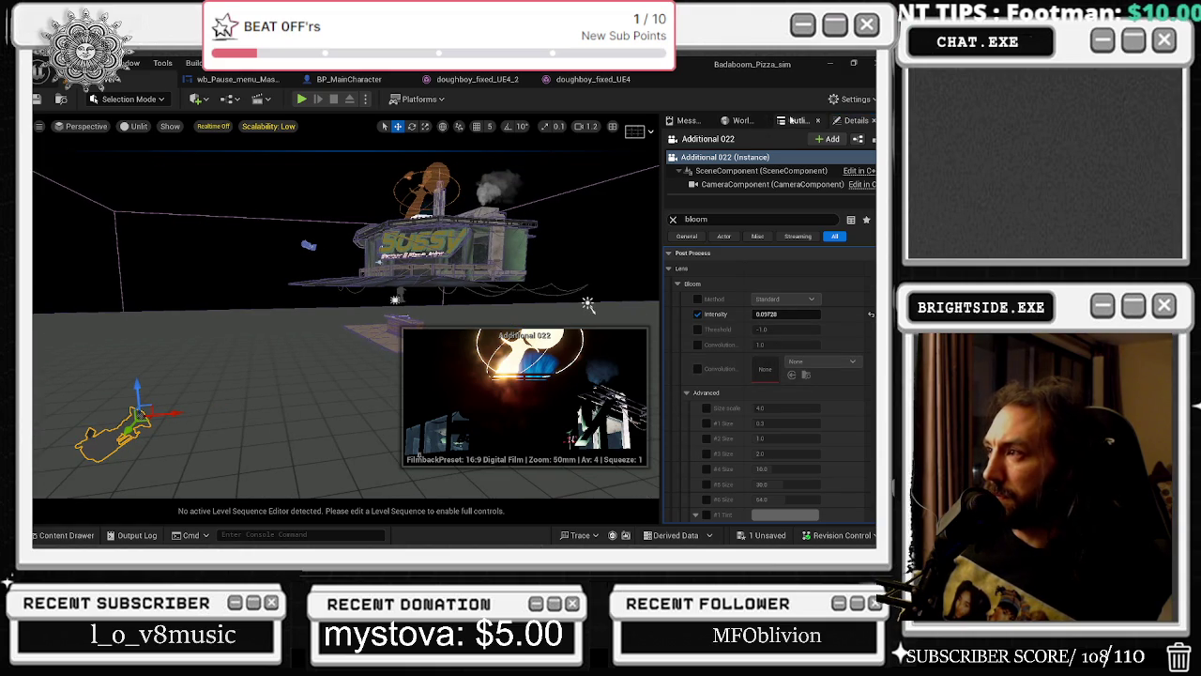
pyautogui.click(794, 120)
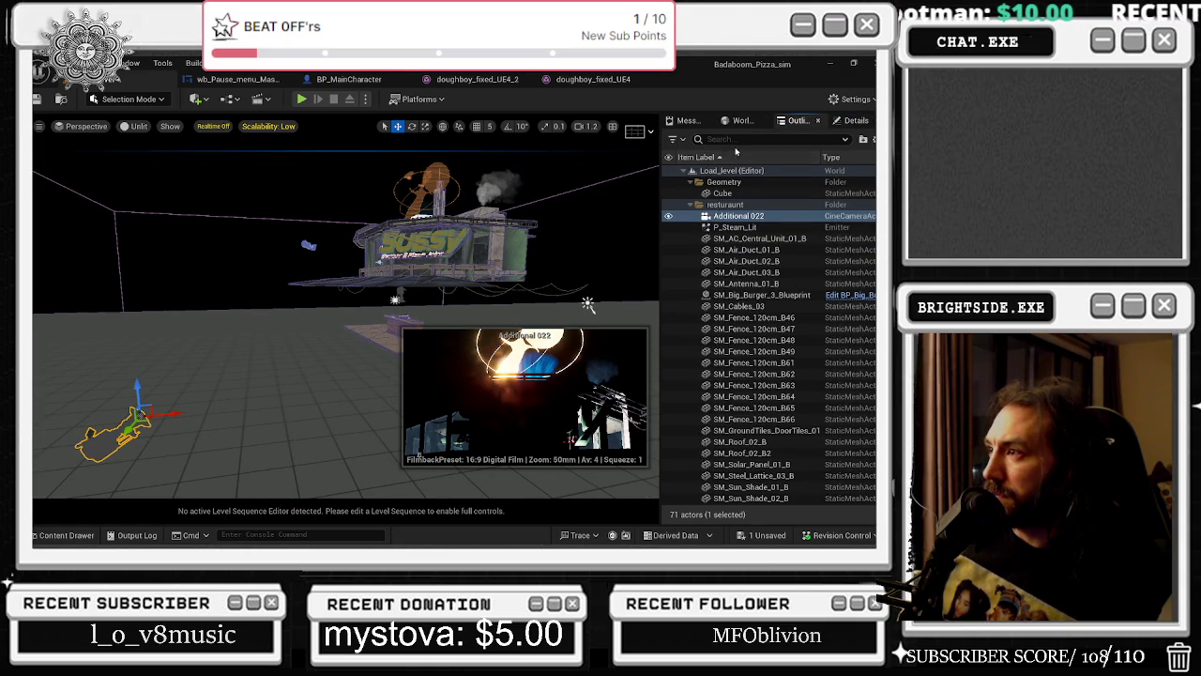
# Search the Outliner for 'sky', leaving the Sky Sphere visible and the SkyLight hidden.
pyautogui.click(738, 139)
pyautogui.write('sky')
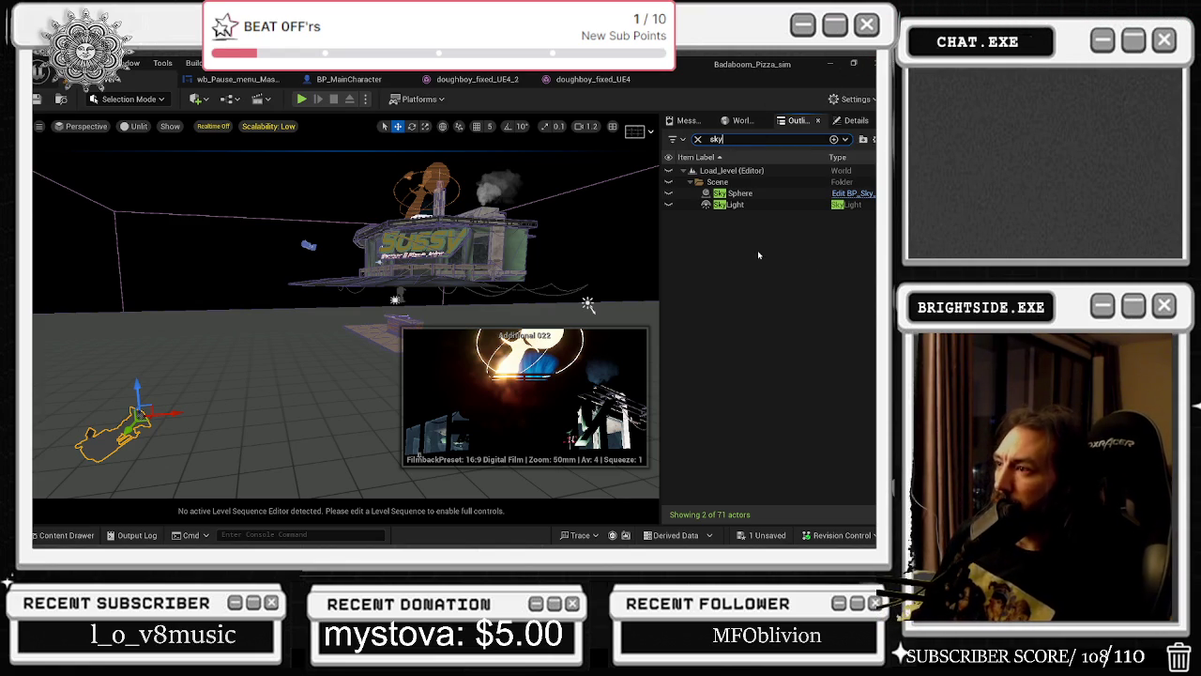
pyautogui.click(683, 204)
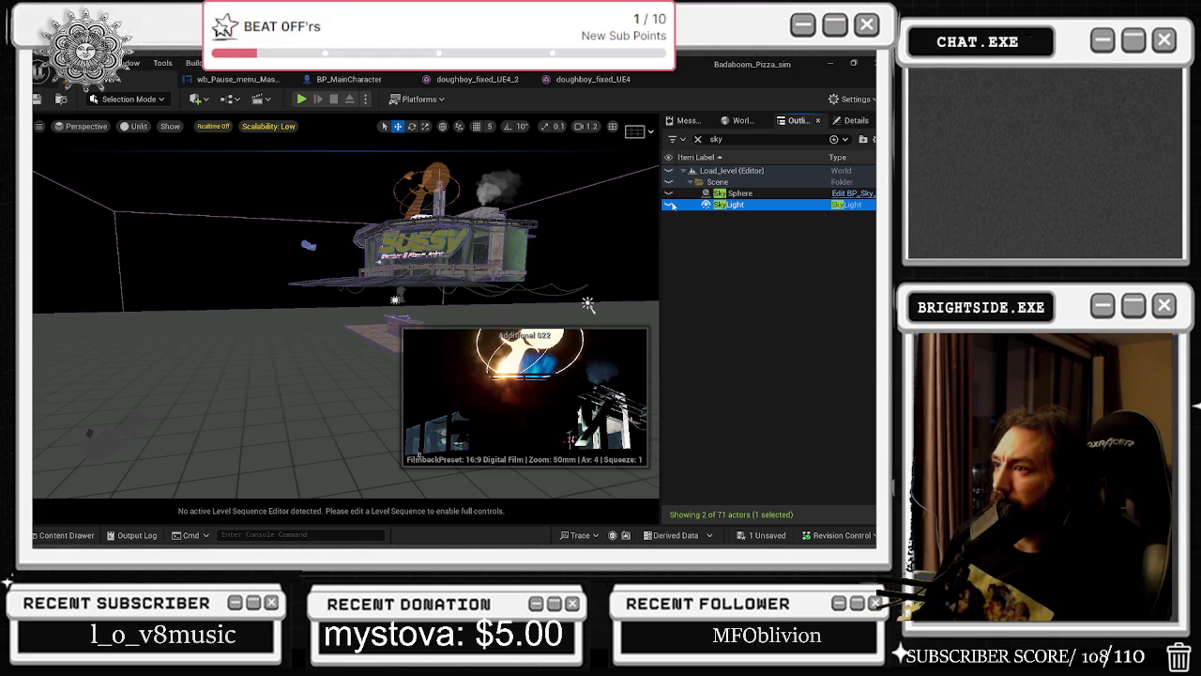
pyautogui.click(669, 205)
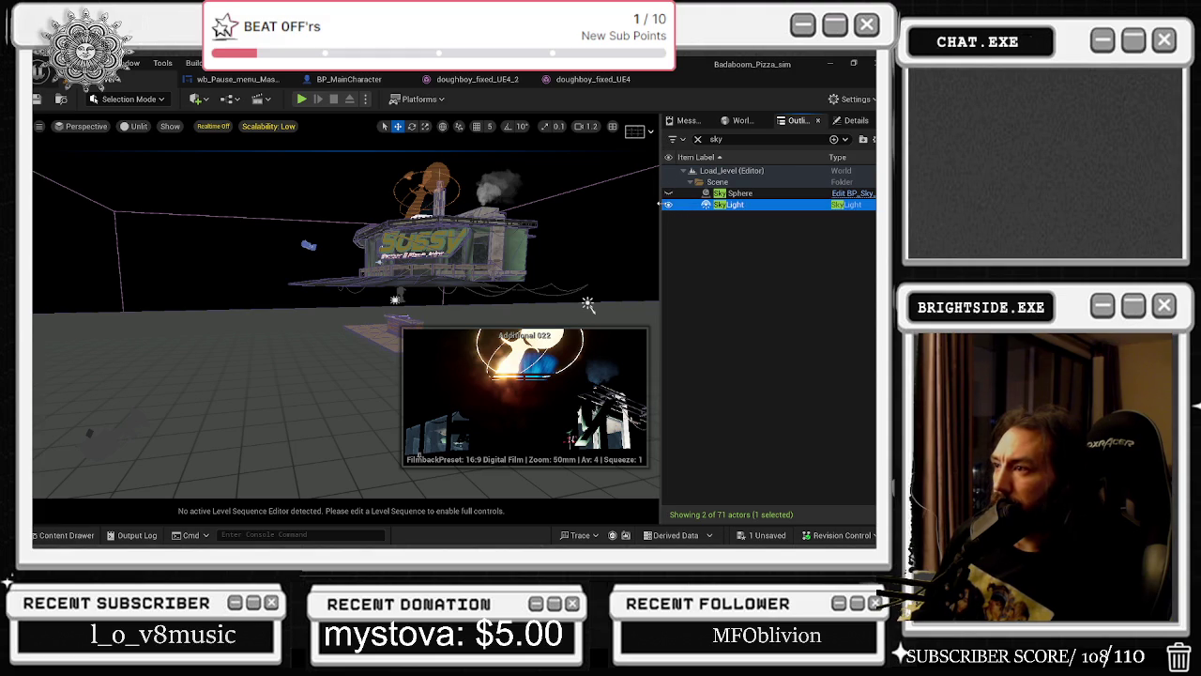
pyautogui.click(669, 193)
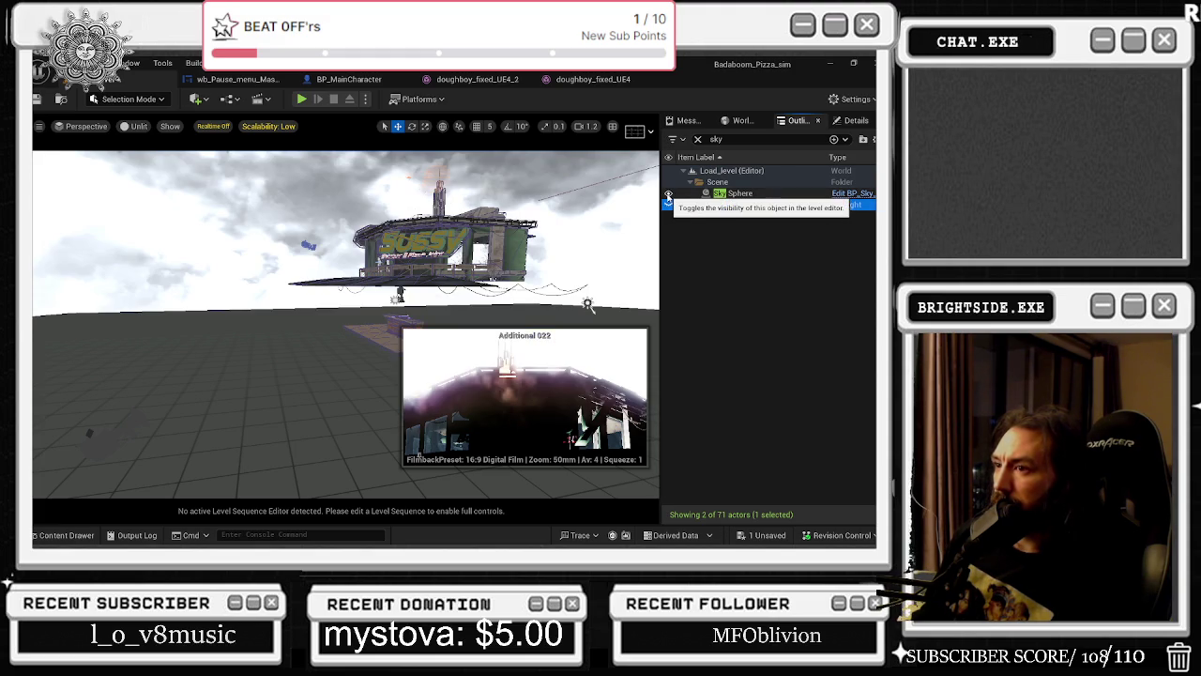
pyautogui.click(668, 193)
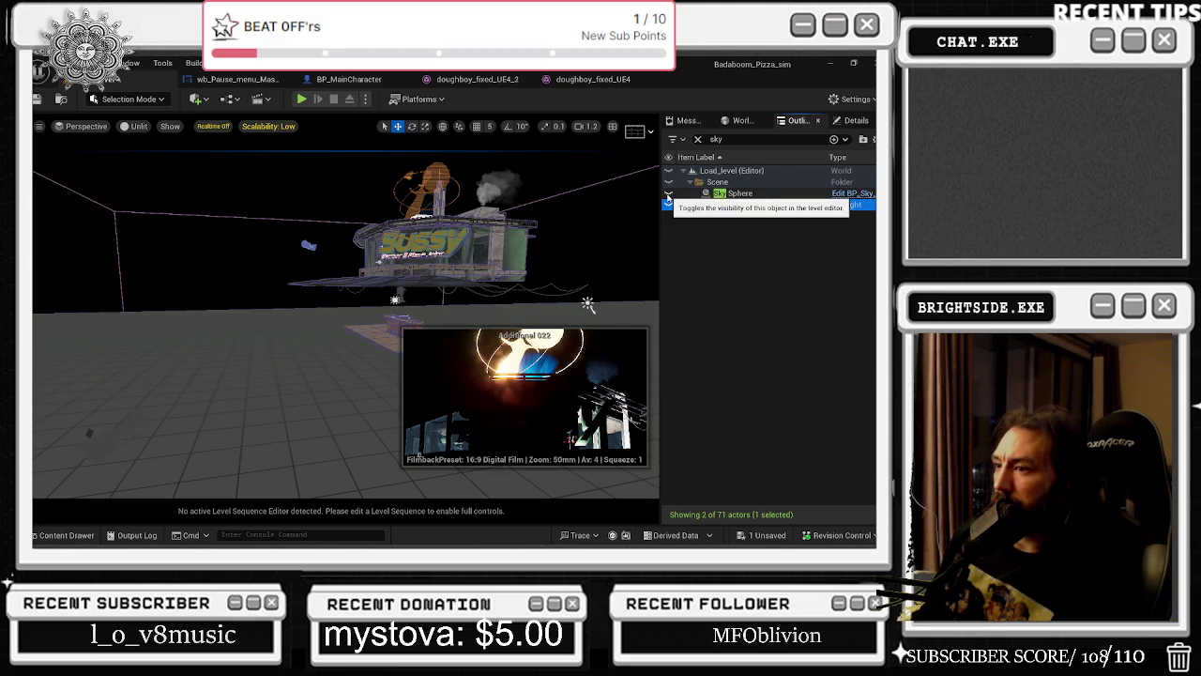
pyautogui.click(669, 193)
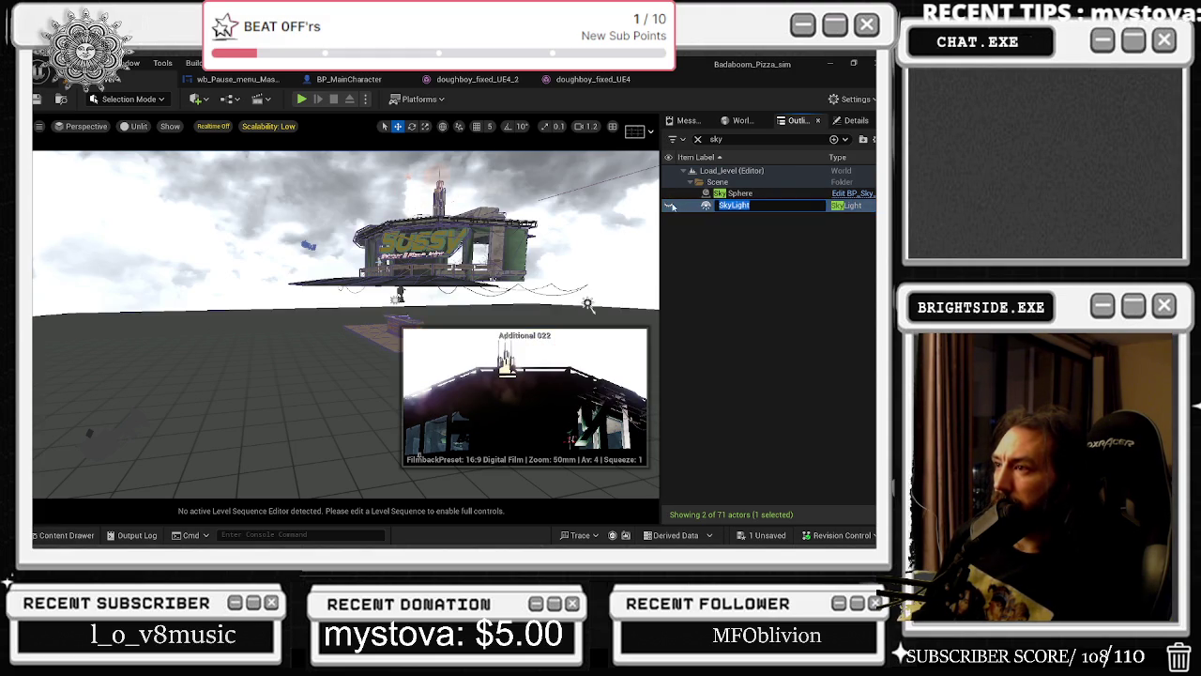
pyautogui.click(668, 205)
pyautogui.click(668, 205)
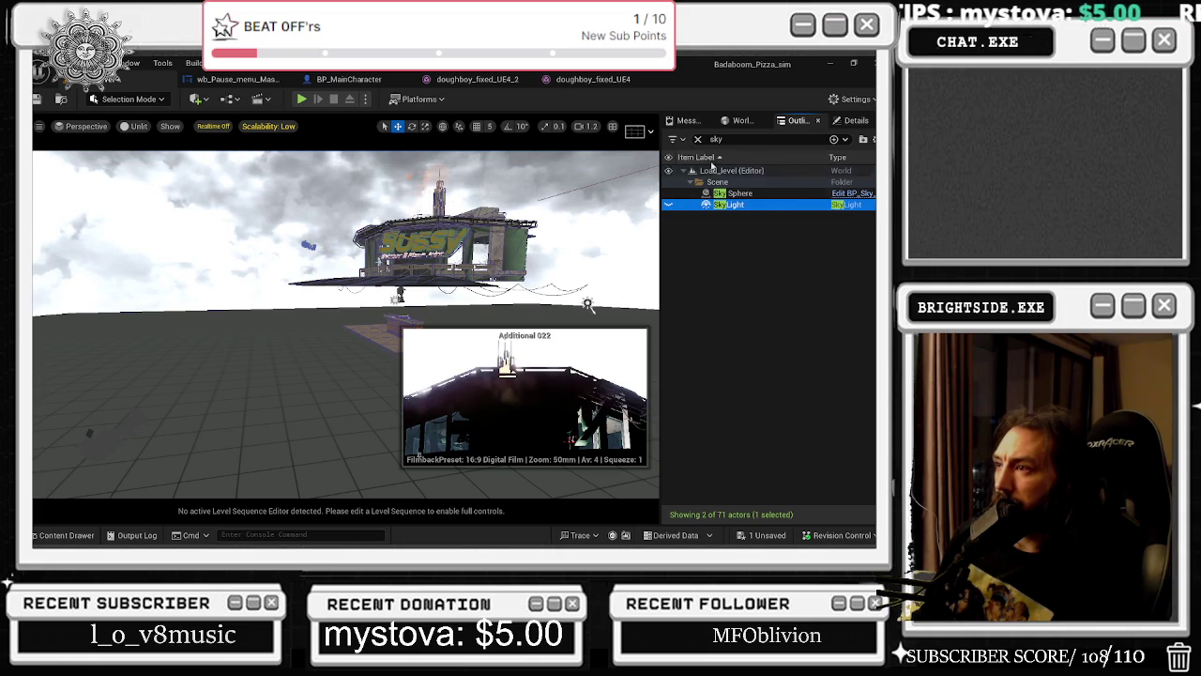
# Search for 'dire' and keep the DirectionalLight hidden, then select the light near the Sussy sign.
pyautogui.press('BackSpace')
pyautogui.press('BackSpace')
pyautogui.press('BackSpace')
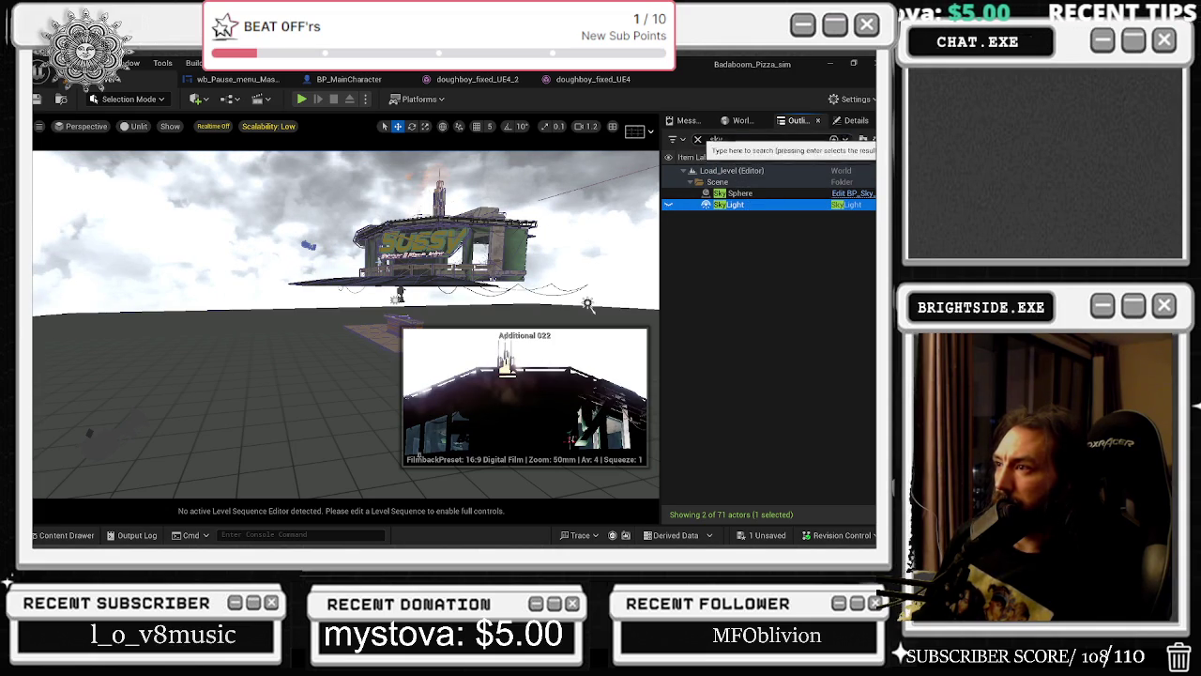
pyautogui.write('dire')
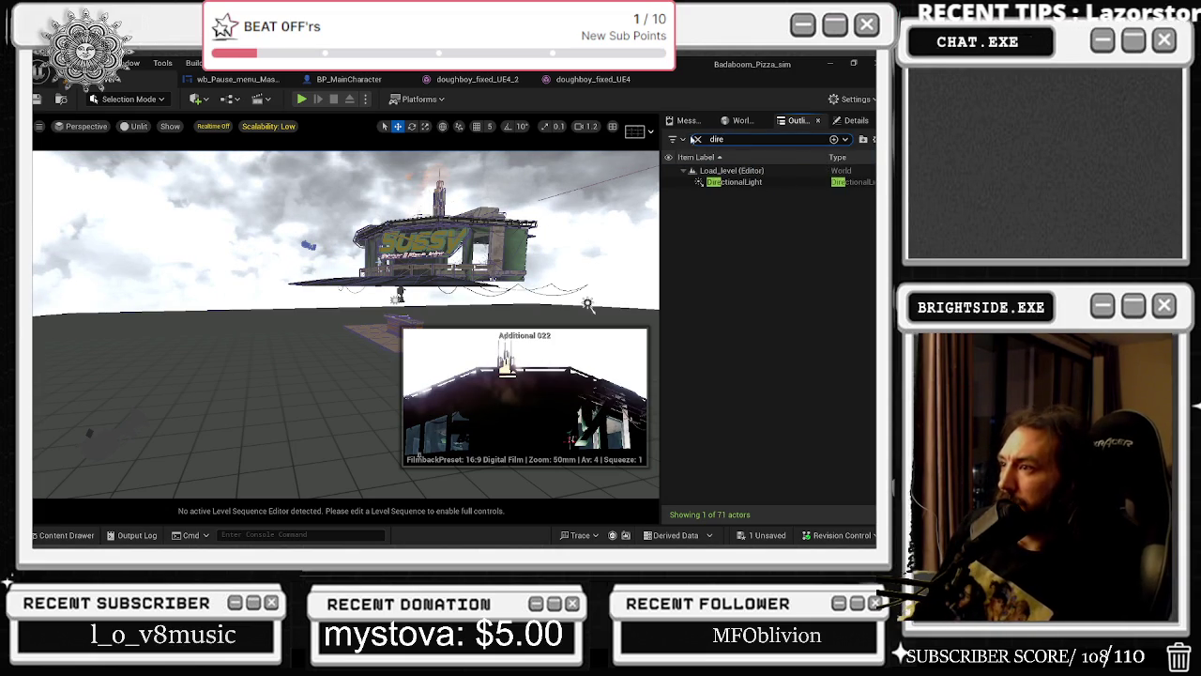
pyautogui.click(668, 182)
pyautogui.click(668, 183)
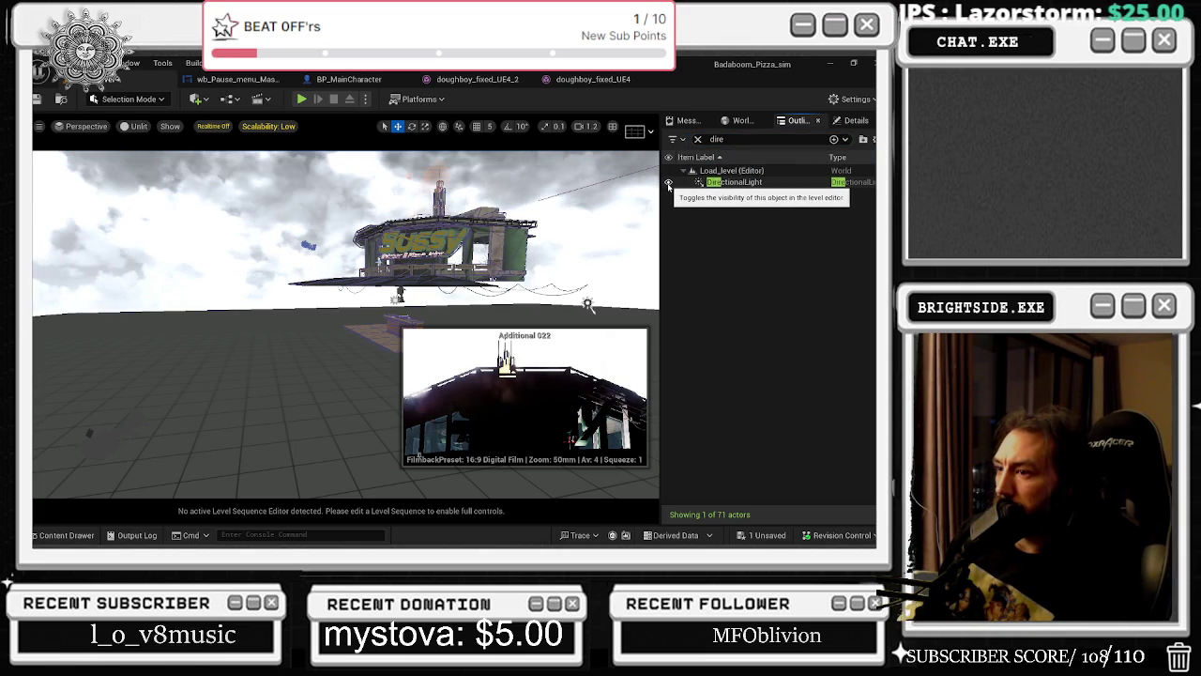
pyautogui.click(669, 183)
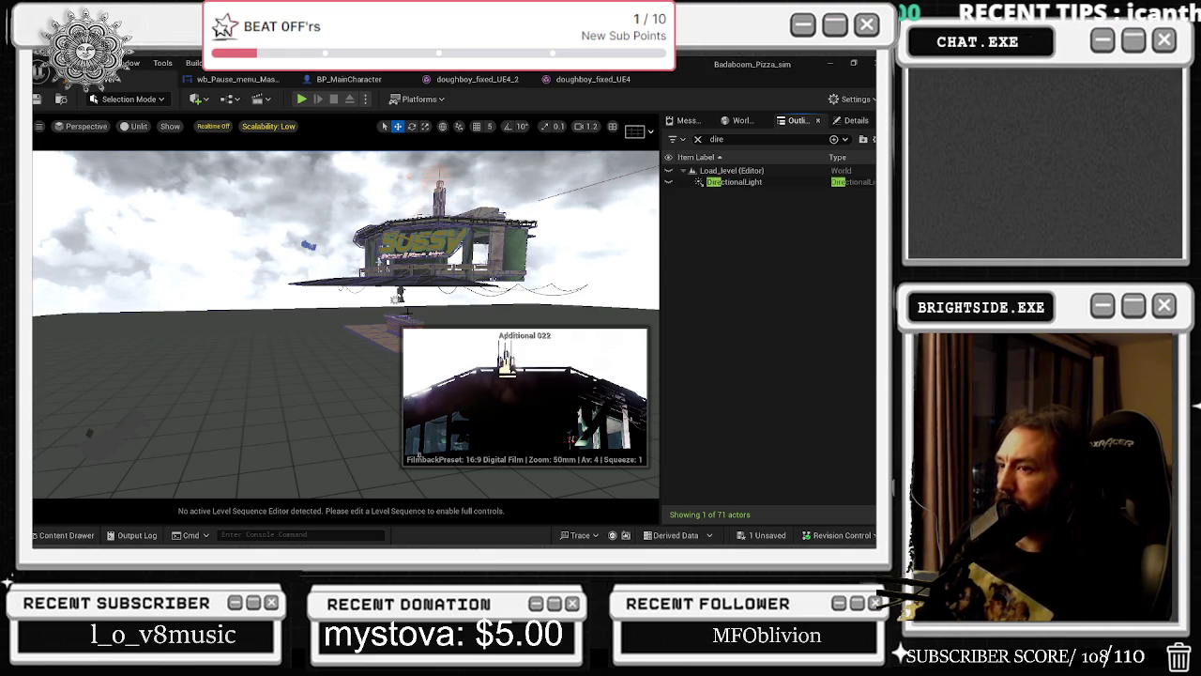
pyautogui.click(398, 295)
# Alt-drag a copy of the light (RectLight2) above the Sussy sign and angle it toward the lettering.
pyautogui.moveTo(400, 299)
pyautogui.mouseDown()
pyautogui.moveTo(432, 305)
pyautogui.moveTo(432, 239)
pyautogui.moveTo(447, 231)
pyautogui.moveTo(438, 236)
pyautogui.mouseUp()
pyautogui.press('e')
pyautogui.press('w')
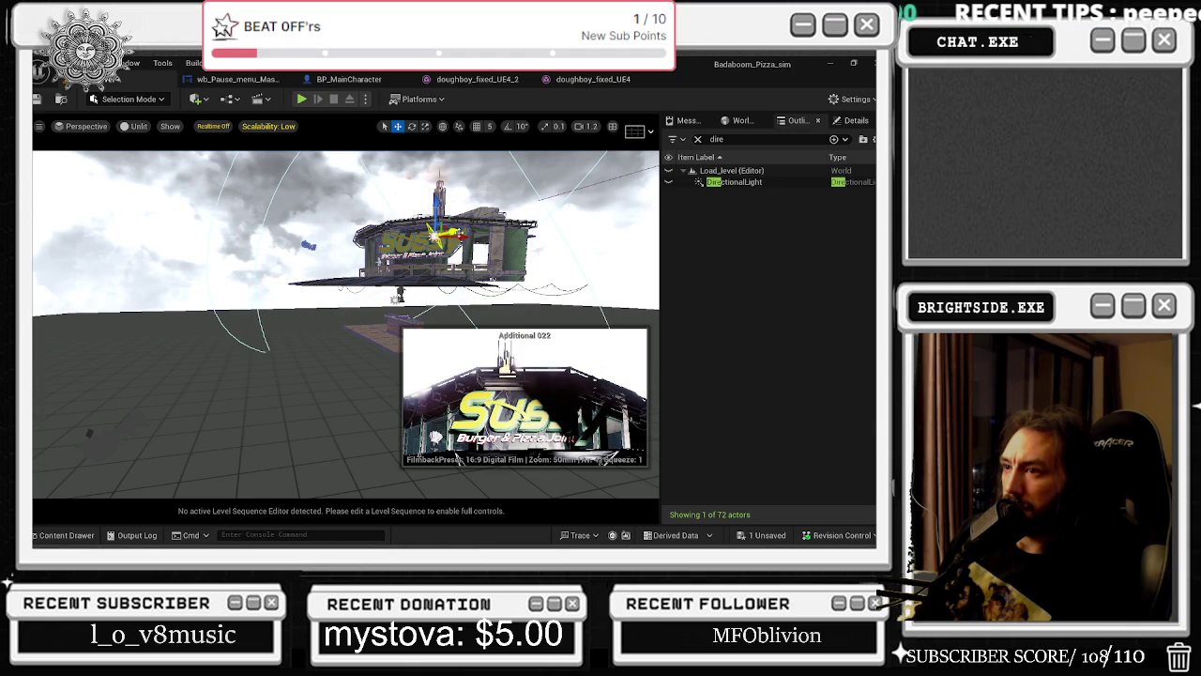
pyautogui.press('f')
pyautogui.hotkey('ctrl', 'l')
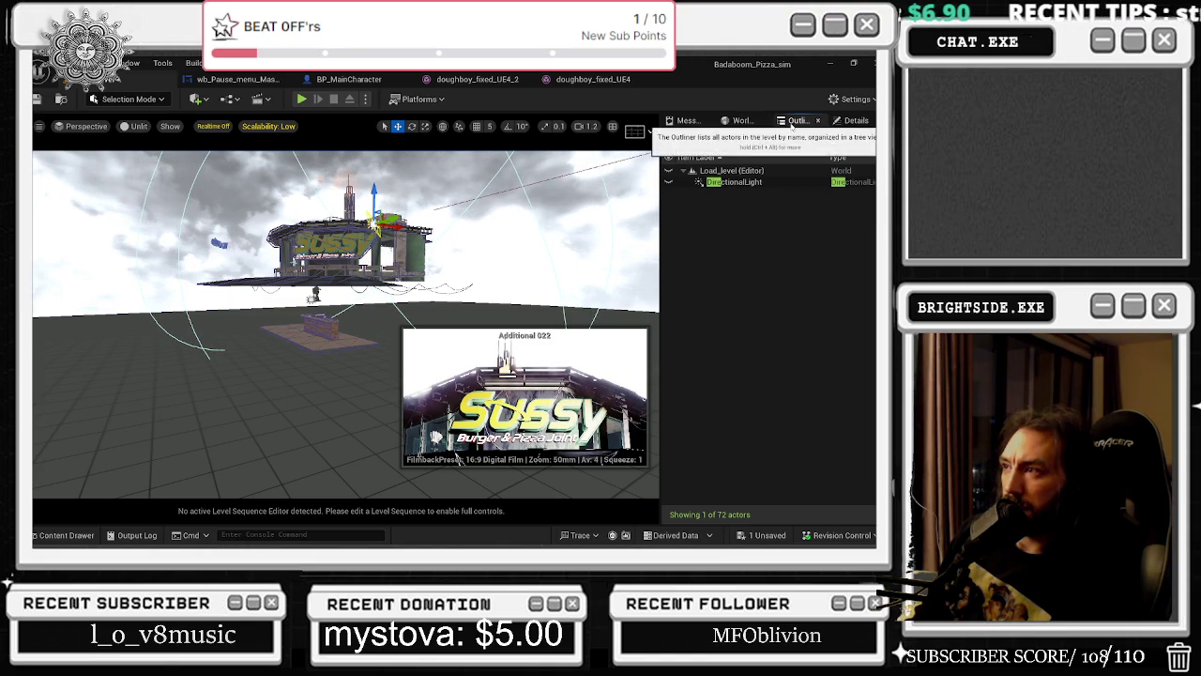
pyautogui.click(855, 120)
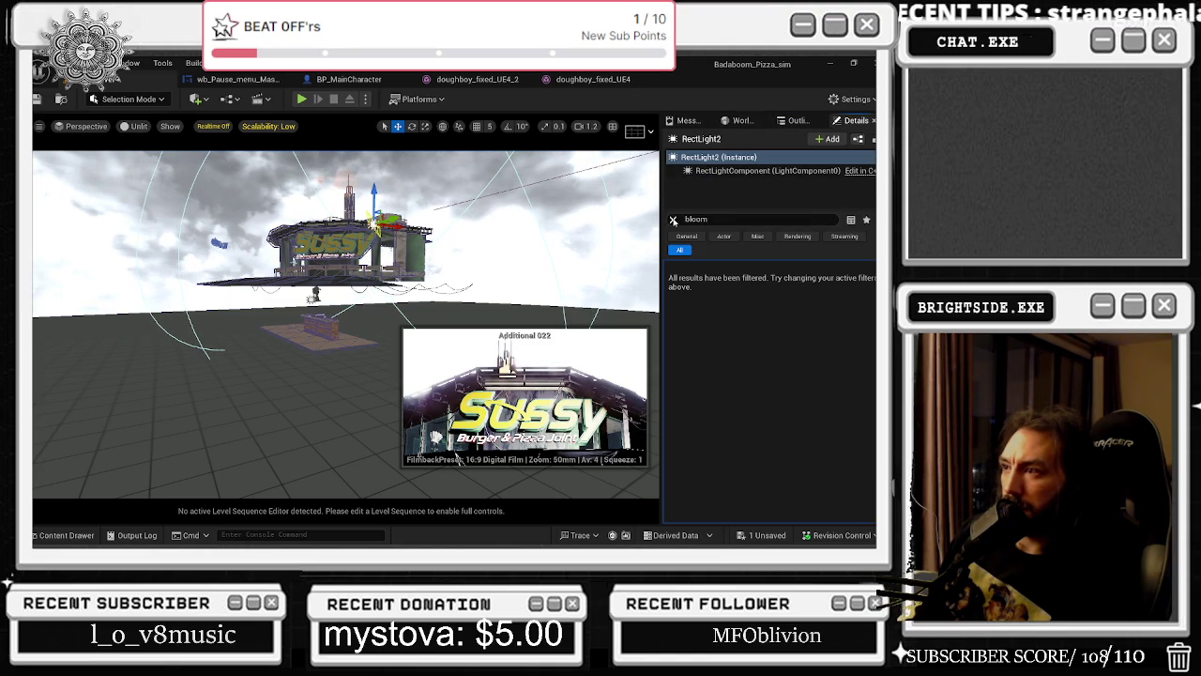
# Set RectLight2's intensity to about 1.03 cd and attenuation radius to about 3164.59.
pyautogui.click(673, 218)
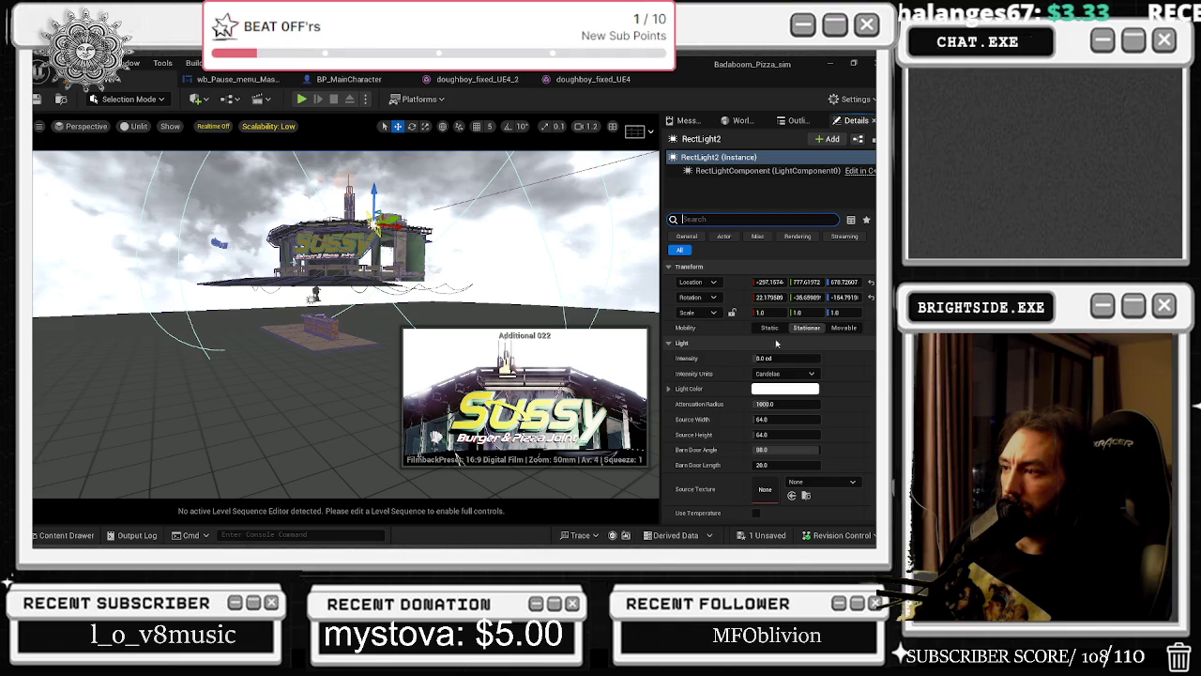
pyautogui.moveTo(786, 357); pyautogui.dragTo(750, 357)
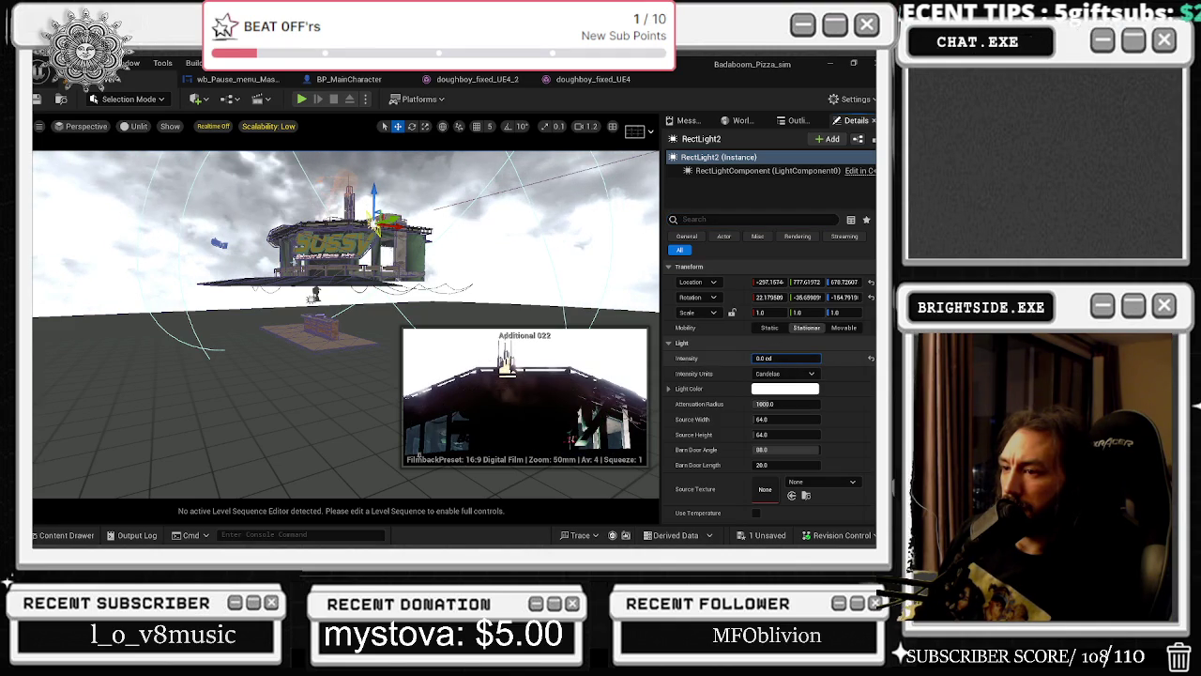
pyautogui.moveTo(775, 402)
pyautogui.mouseDown()
pyautogui.moveTo(756, 403)
pyautogui.moveTo(770, 403)
pyautogui.mouseUp()
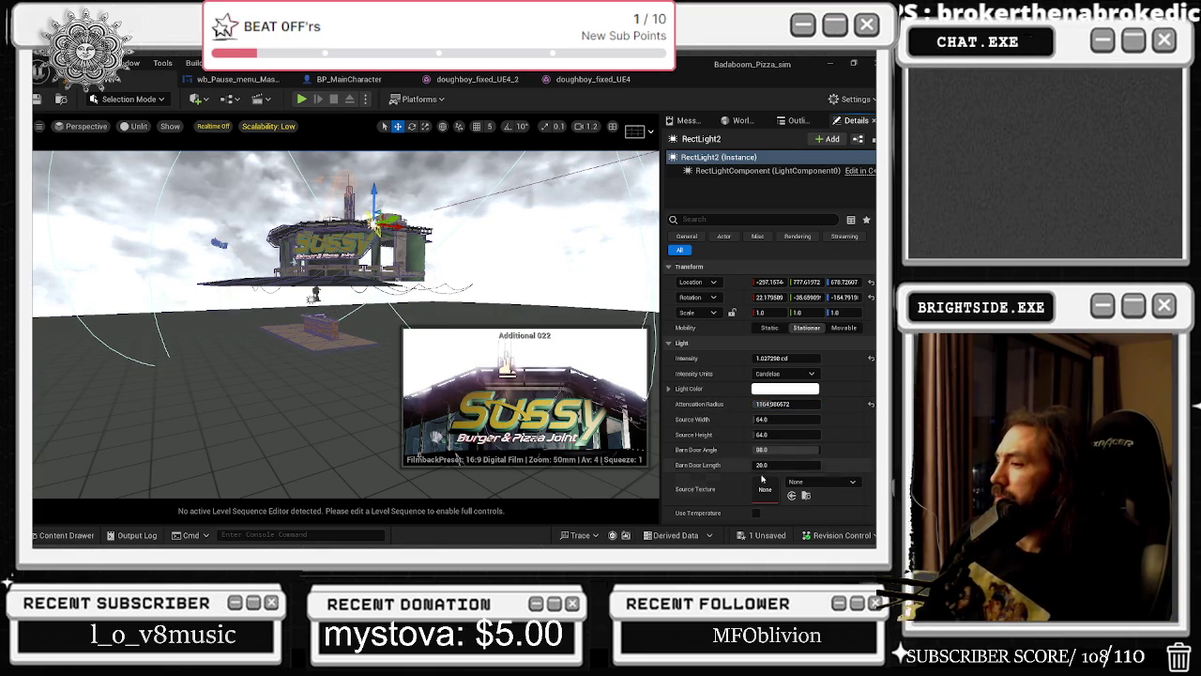
# Deselect the light in the Outliner and save Load_level.
pyautogui.click(797, 121)
pyautogui.write('dire')
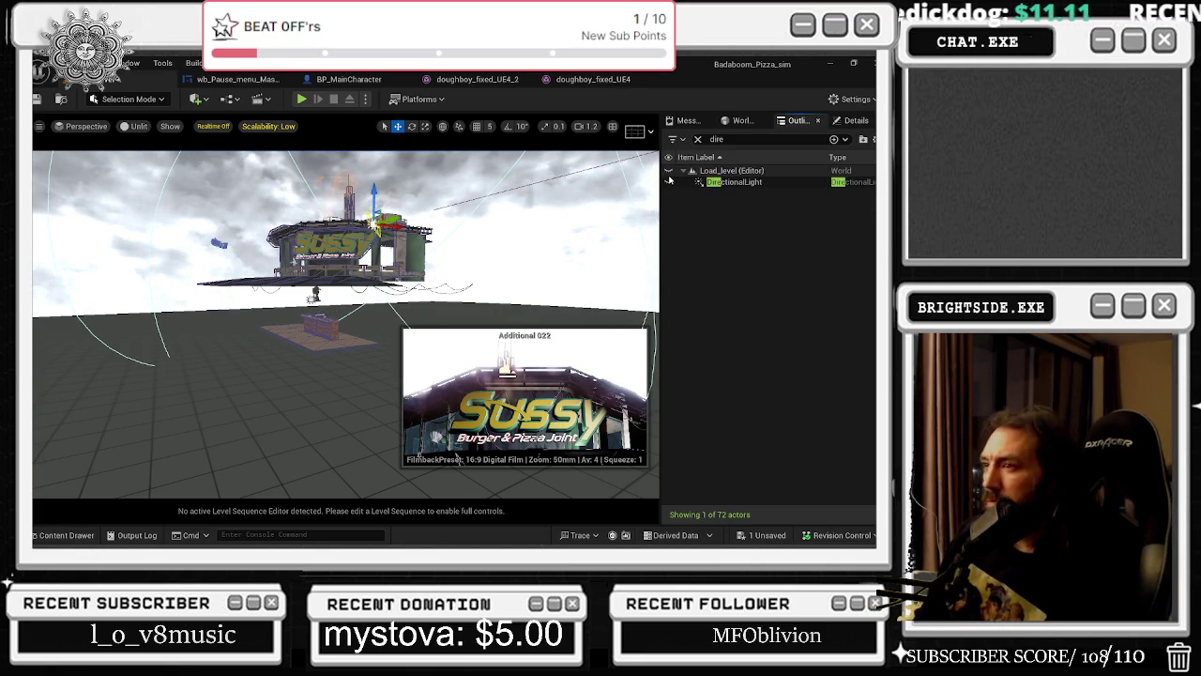
pyautogui.click(670, 176)
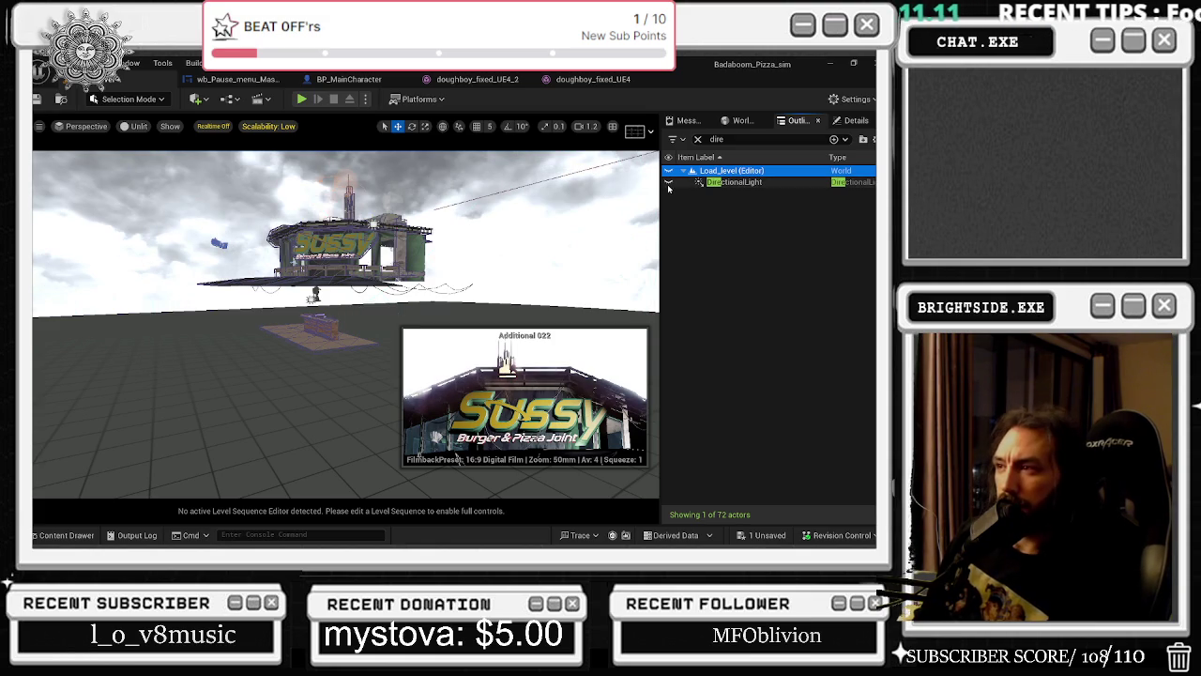
pyautogui.click(37, 98)
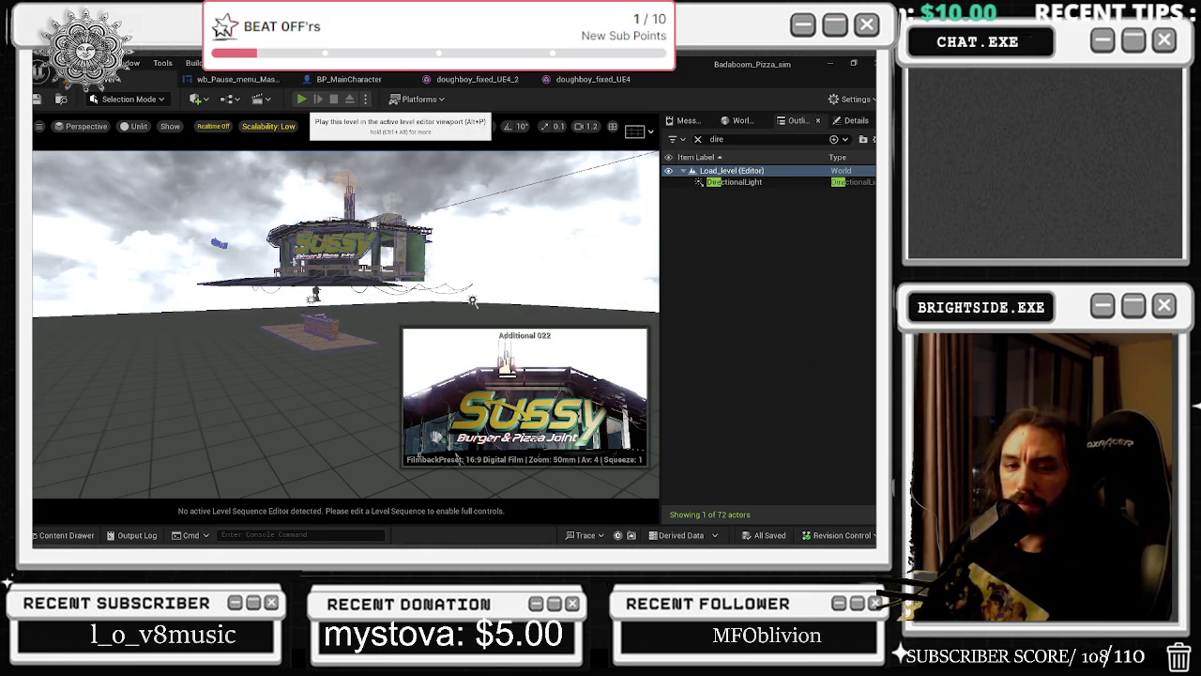
# Play-test the level twice, with Play and then Alt+P, stopping each run with Esc.
pyautogui.click(302, 99)
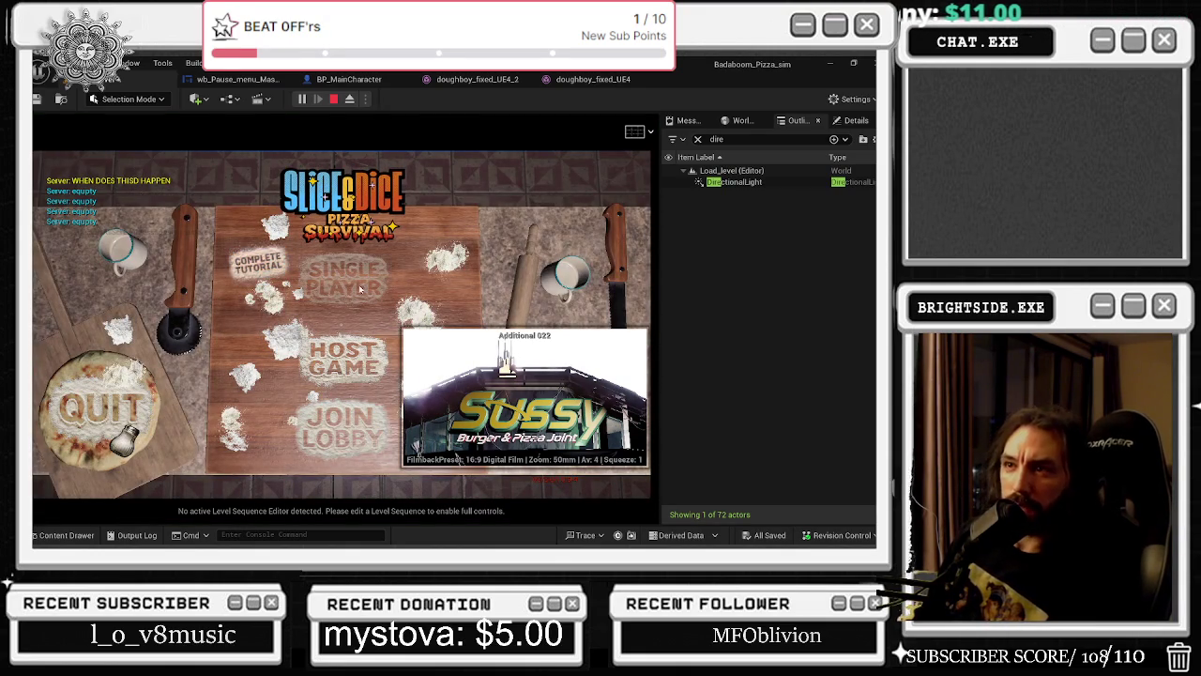
pyautogui.press('Escape')
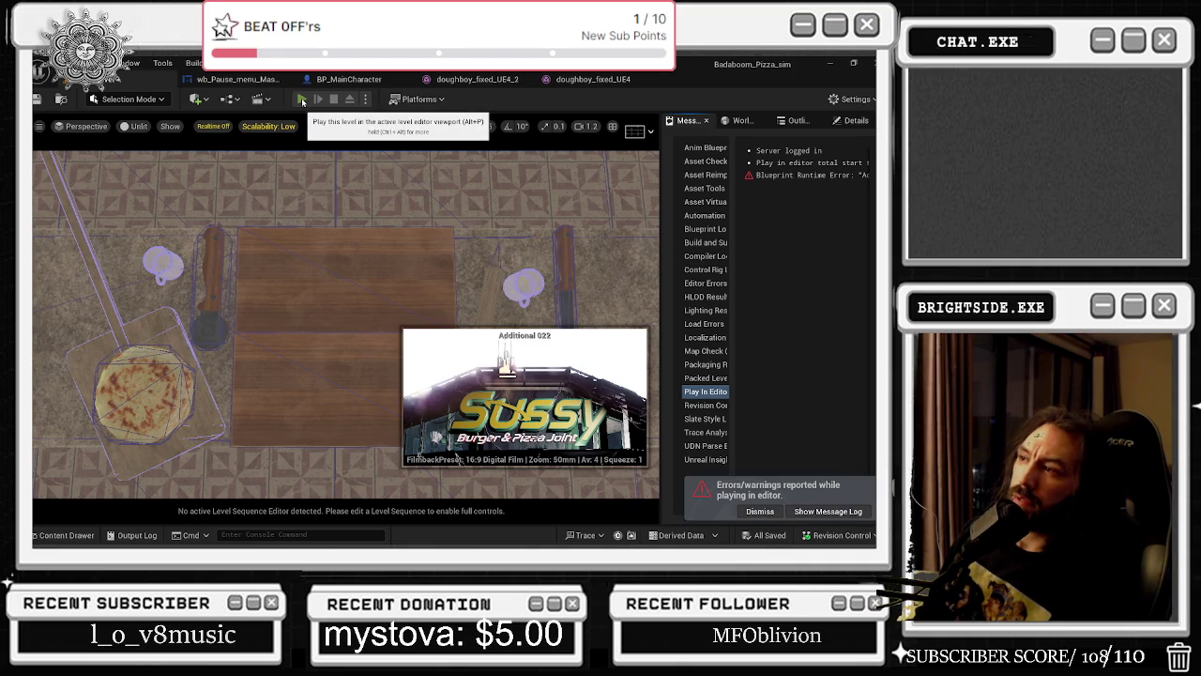
pyautogui.hotkey('alt', 'p')
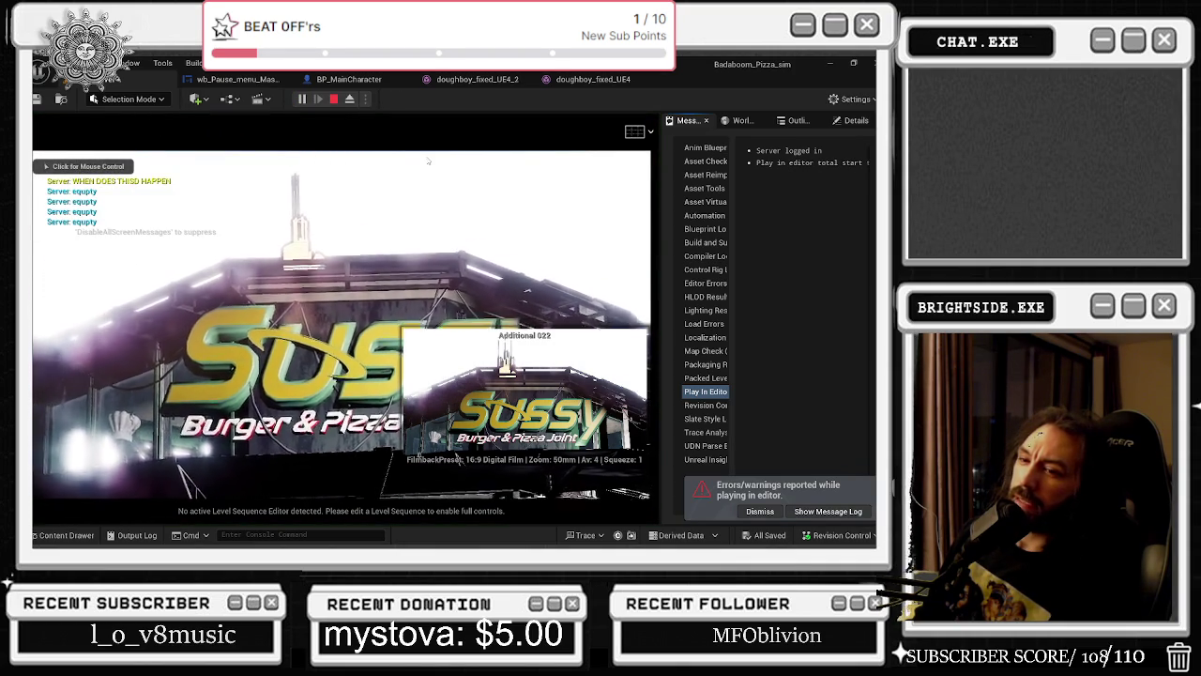
pyautogui.press('Escape')
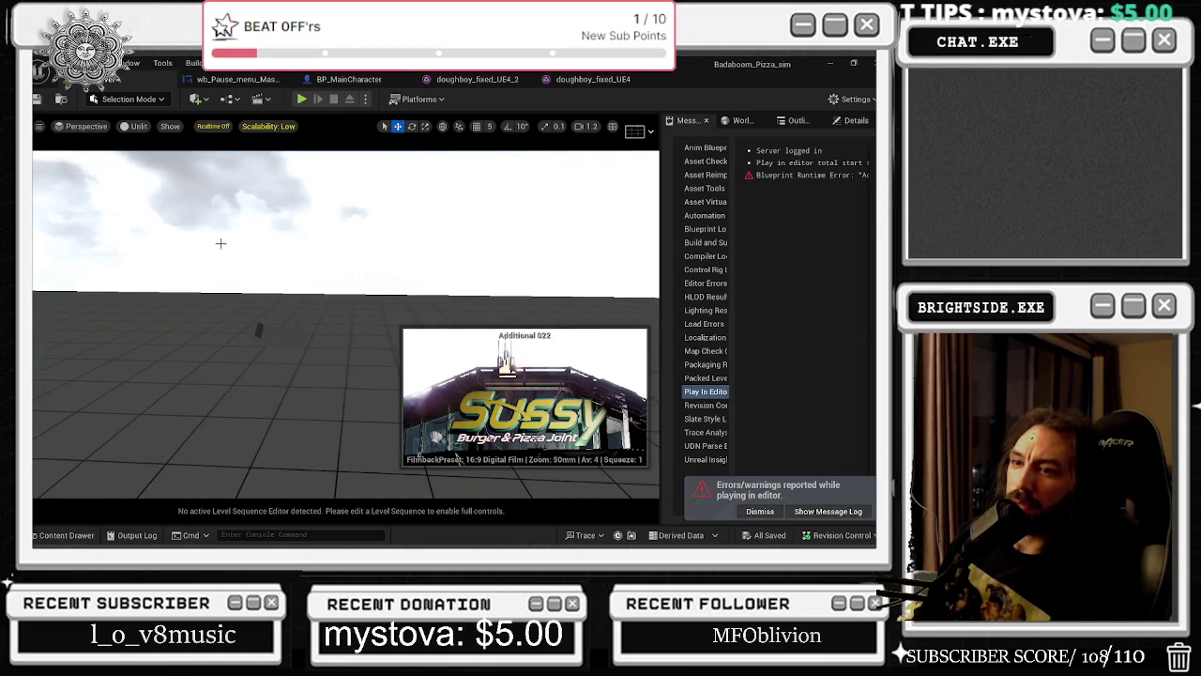
pyautogui.click(262, 329)
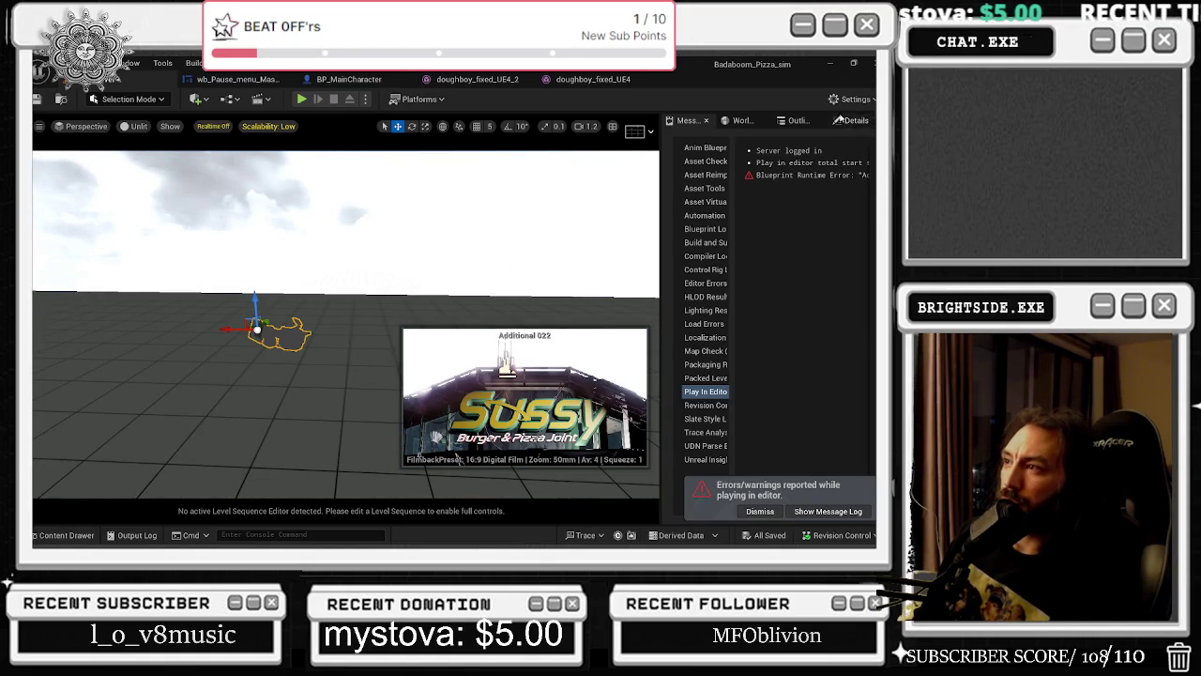
# Show Additional 022's camera Details and pull the view back to reveal the floating Sussy building.
pyautogui.click(798, 120)
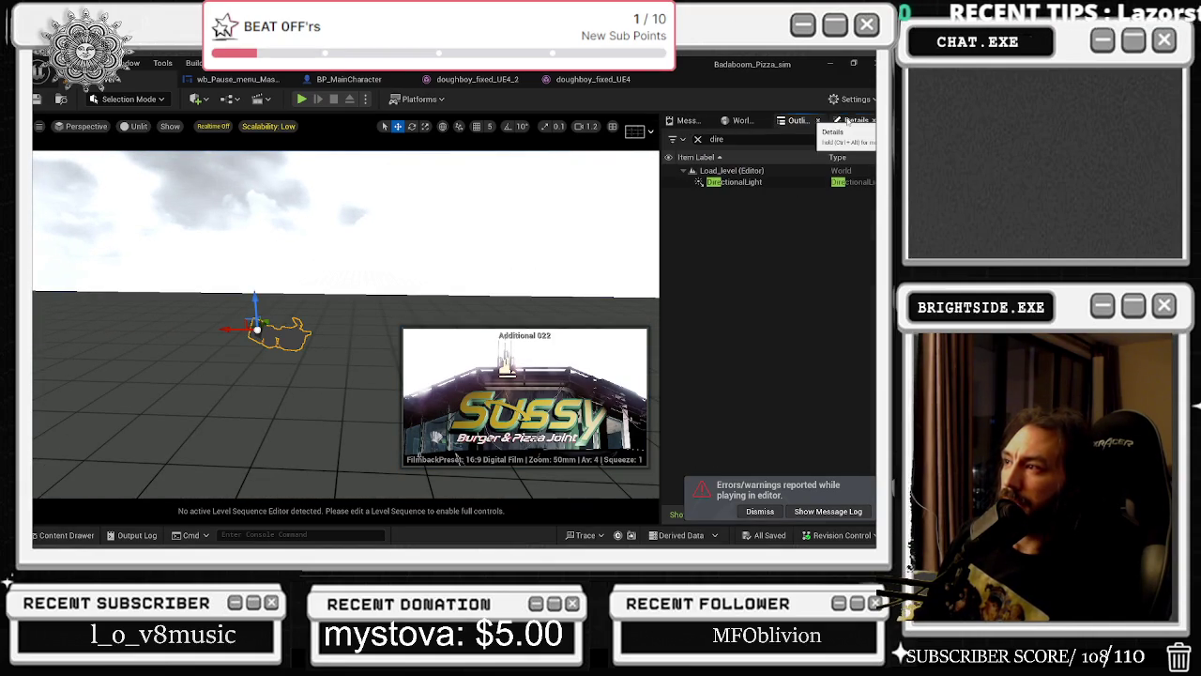
pyautogui.click(850, 121)
pyautogui.click(798, 120)
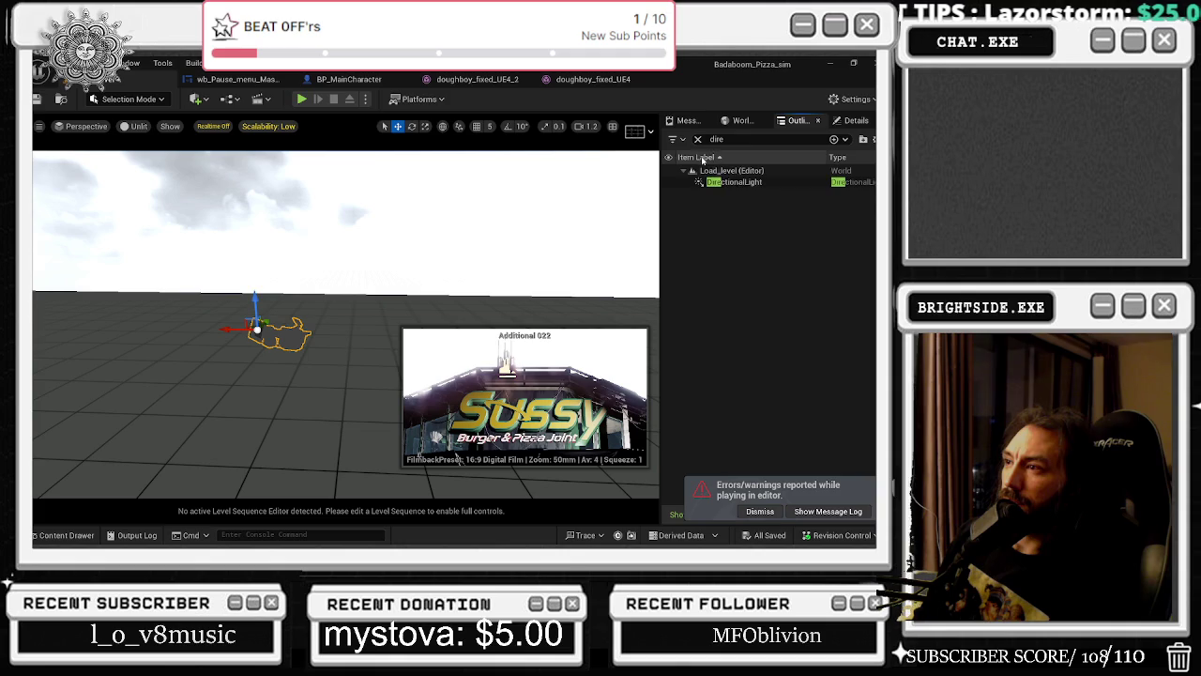
pyautogui.click(697, 139)
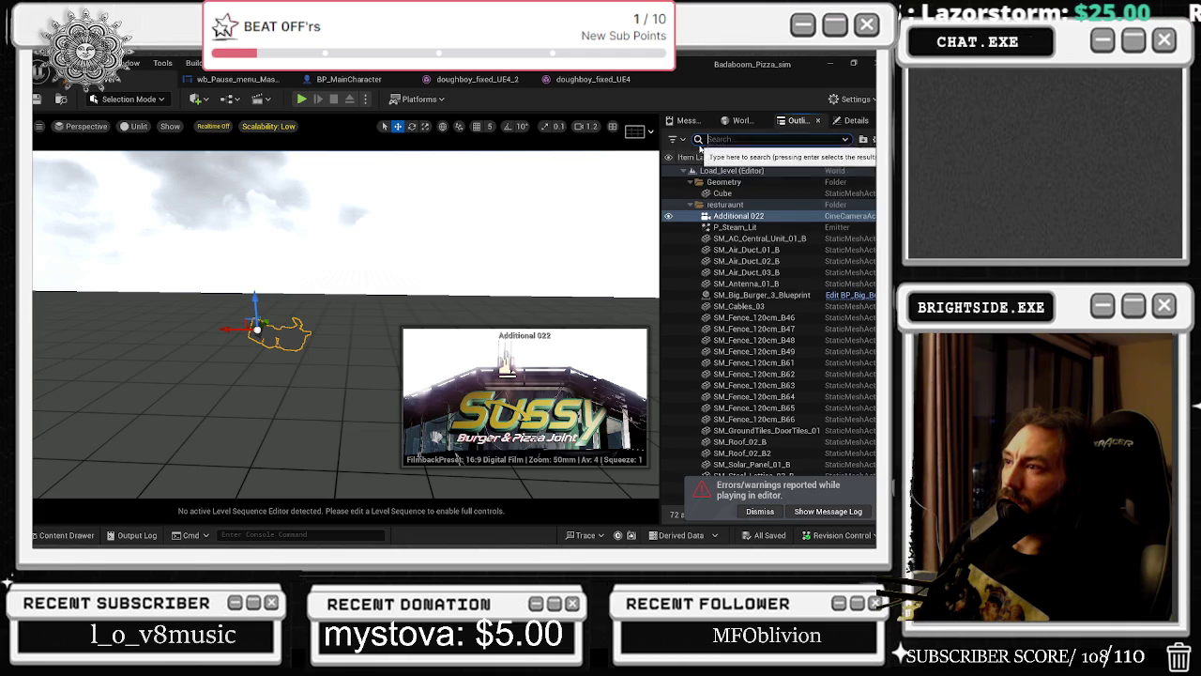
pyautogui.click(850, 122)
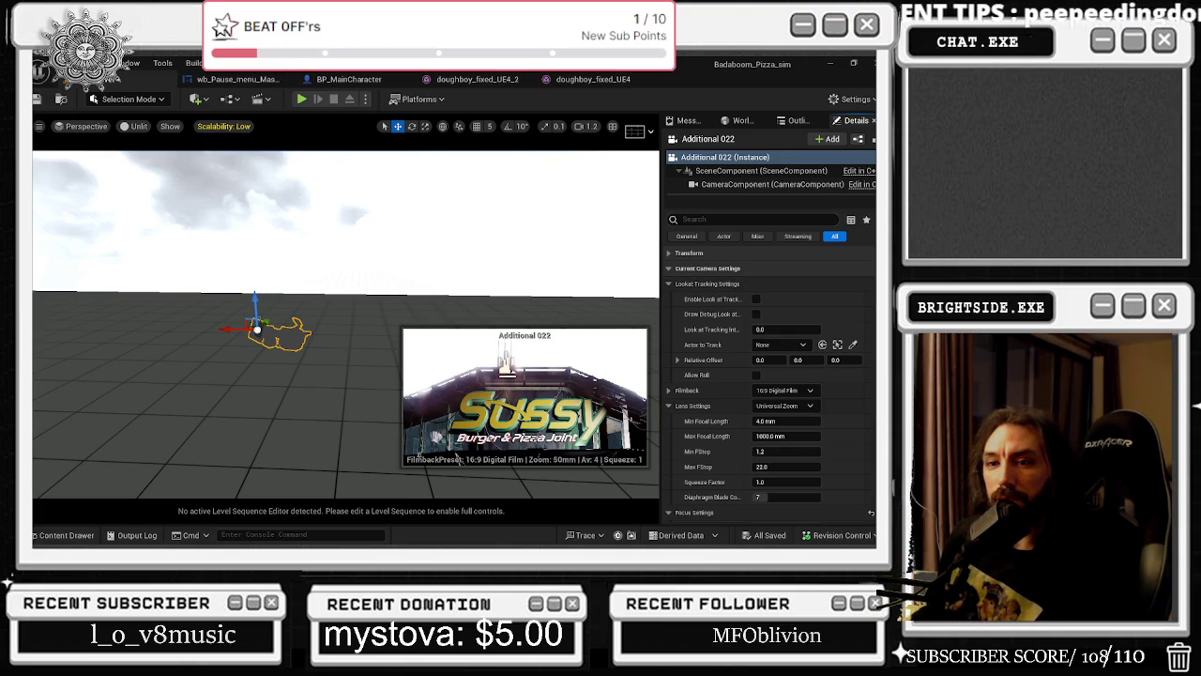
pyautogui.moveTo(372, 260); pyautogui.dragTo(372, 314)
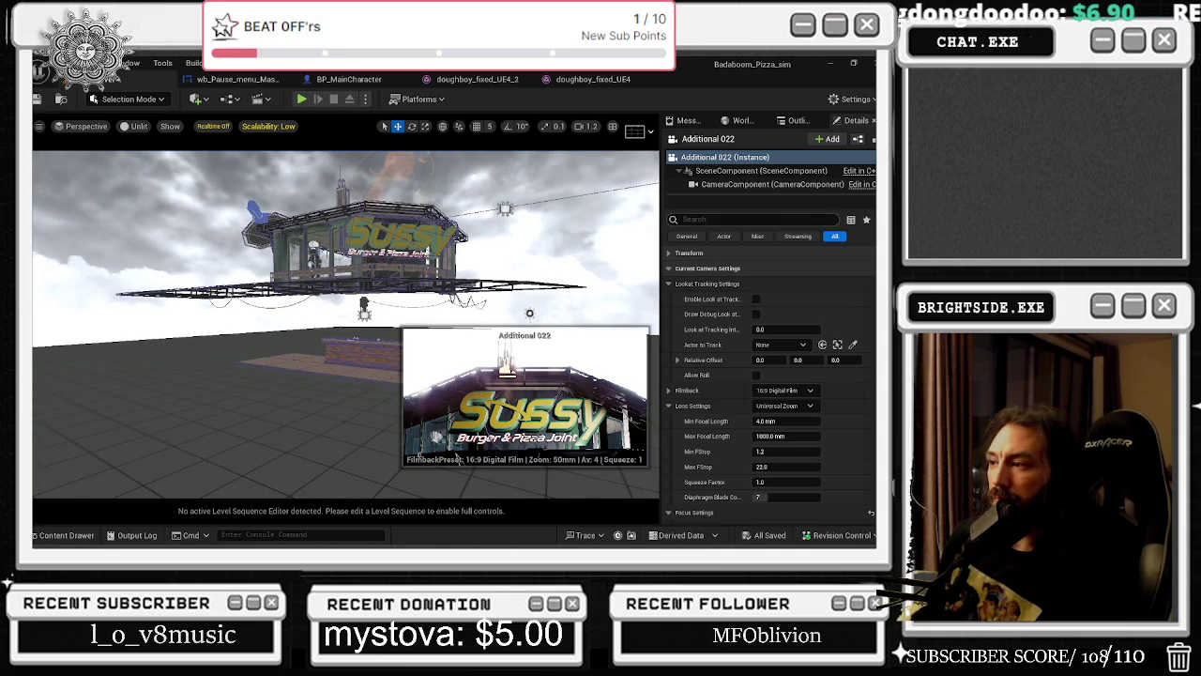
# On the CameraComponent, try Current Aperture values 1.2 and 22, then reset it to 2.8.
pyautogui.click(777, 184)
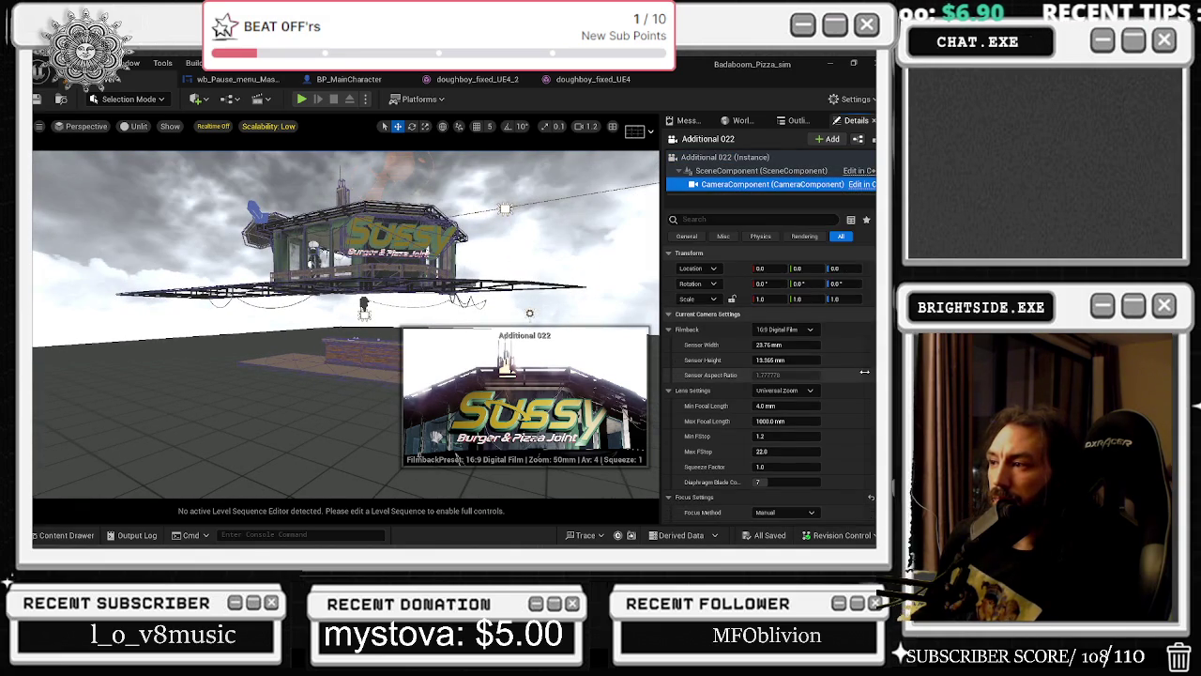
pyautogui.scroll(-5, 860, 361)
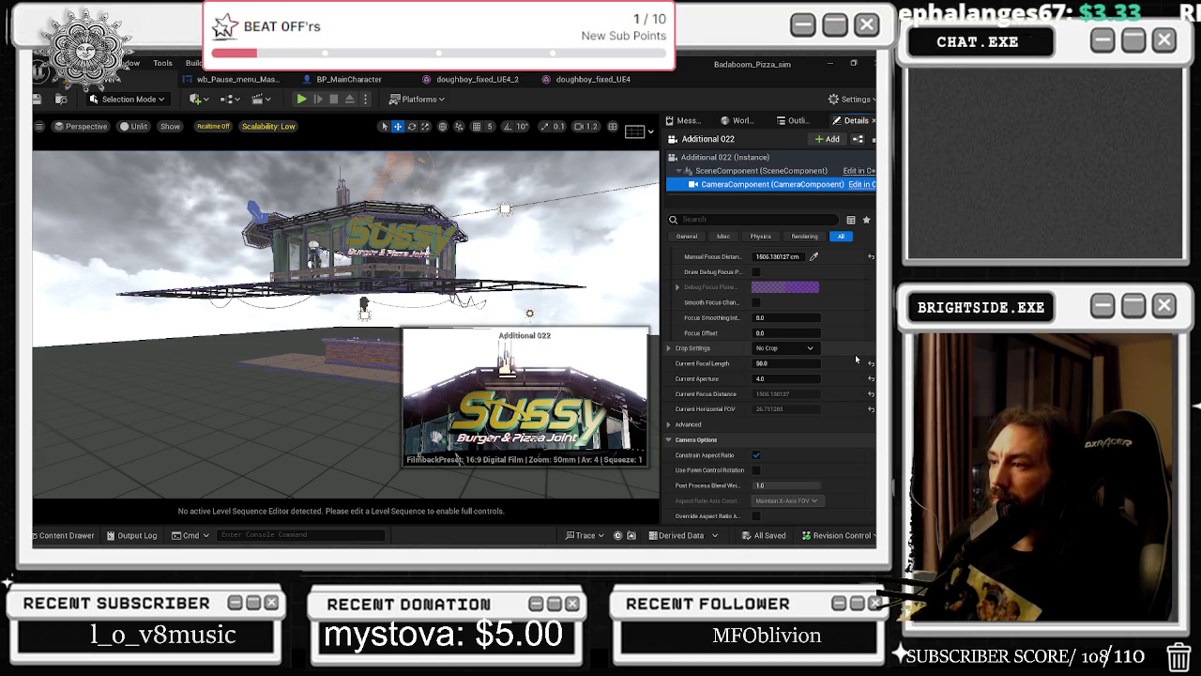
pyautogui.scroll(-1, 855, 354)
pyautogui.moveTo(787, 361)
pyautogui.mouseDown()
pyautogui.moveTo(772, 360)
pyautogui.moveTo(817, 361)
pyautogui.mouseUp()
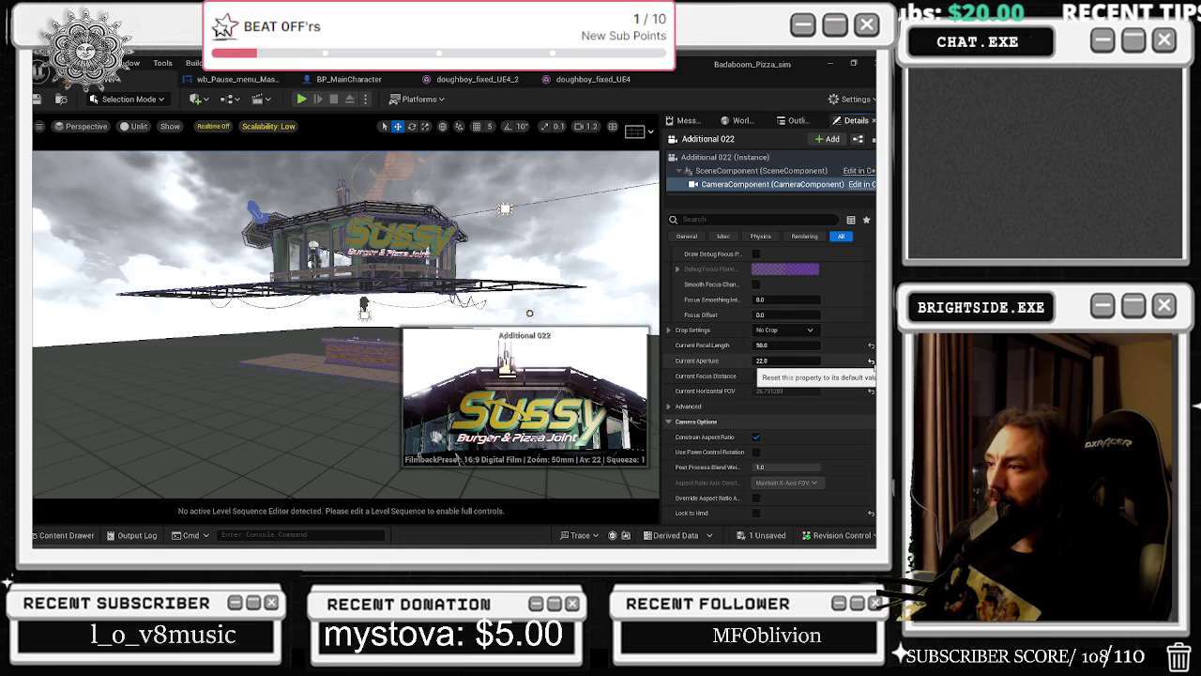
pyautogui.click(871, 361)
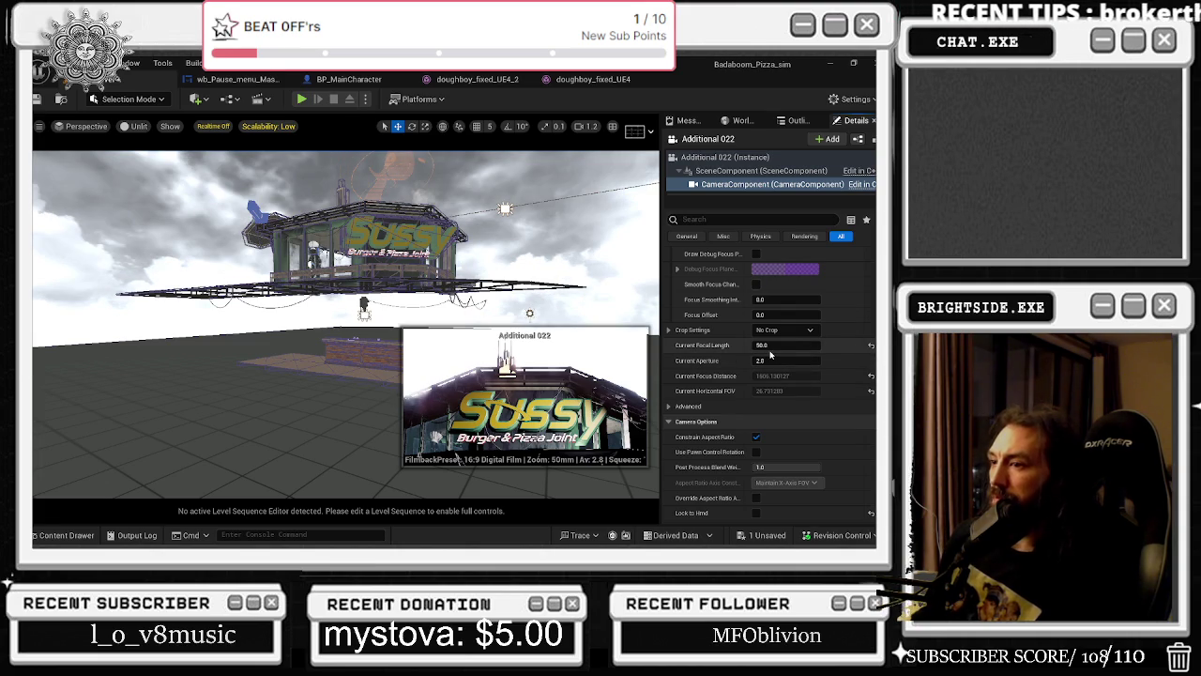
pyautogui.scroll(-1, 780, 429)
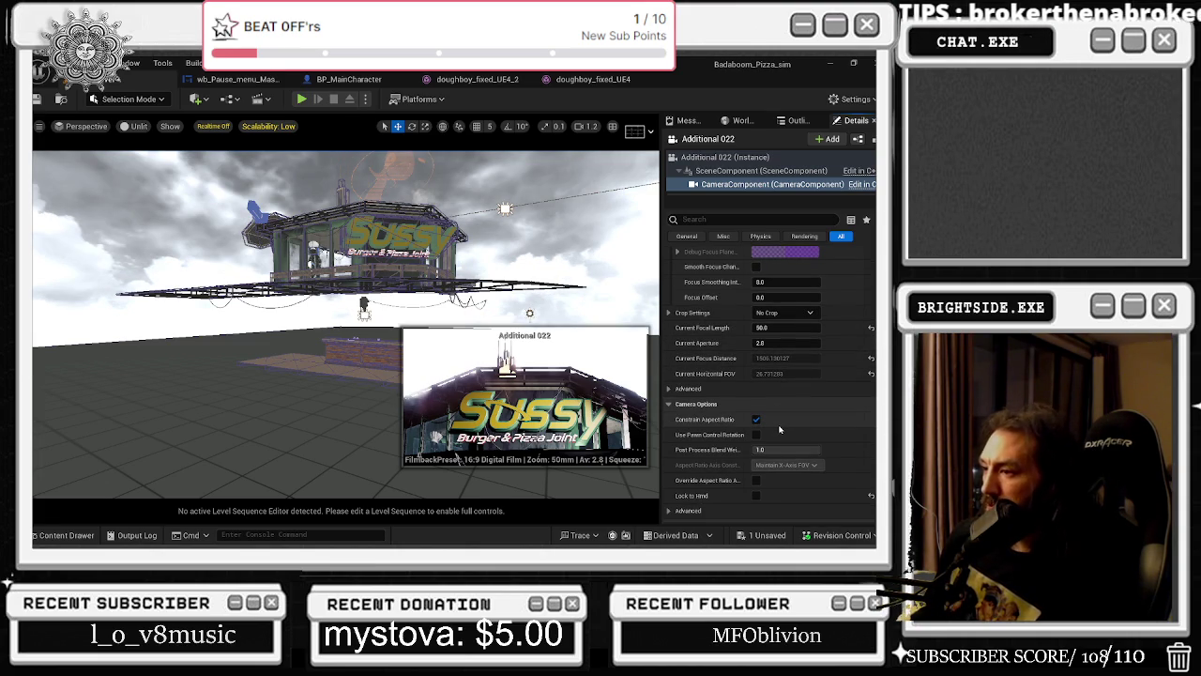
pyautogui.scroll(-3, 780, 429)
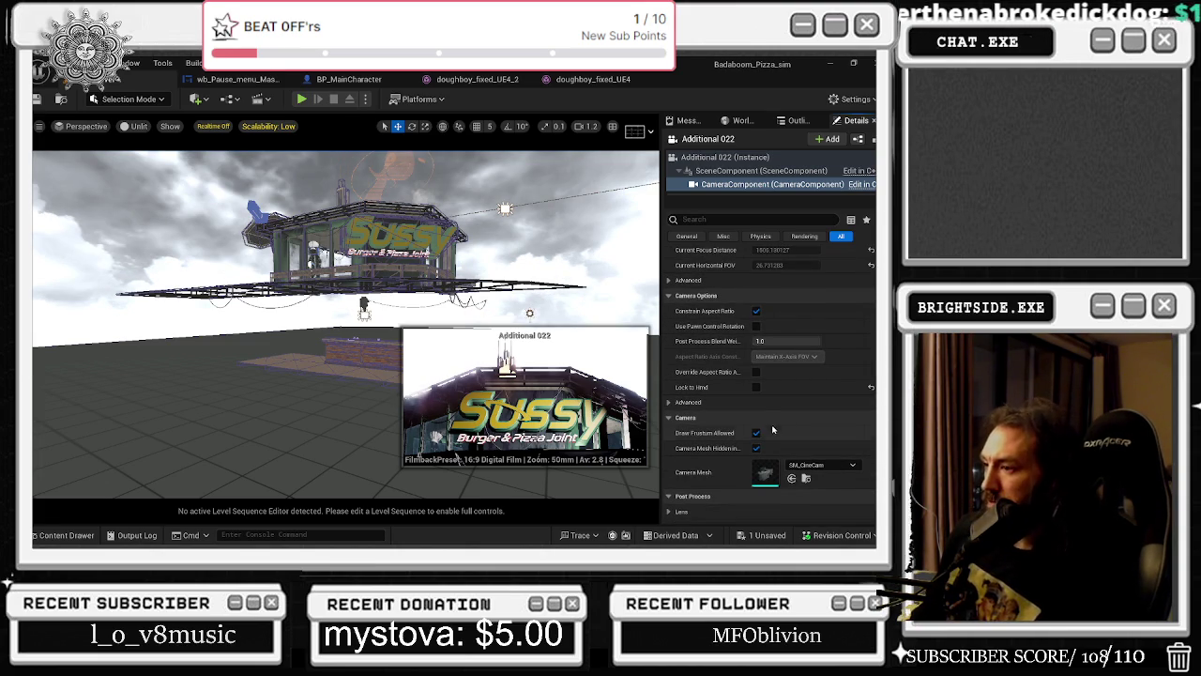
pyautogui.scroll(-4, 768, 390)
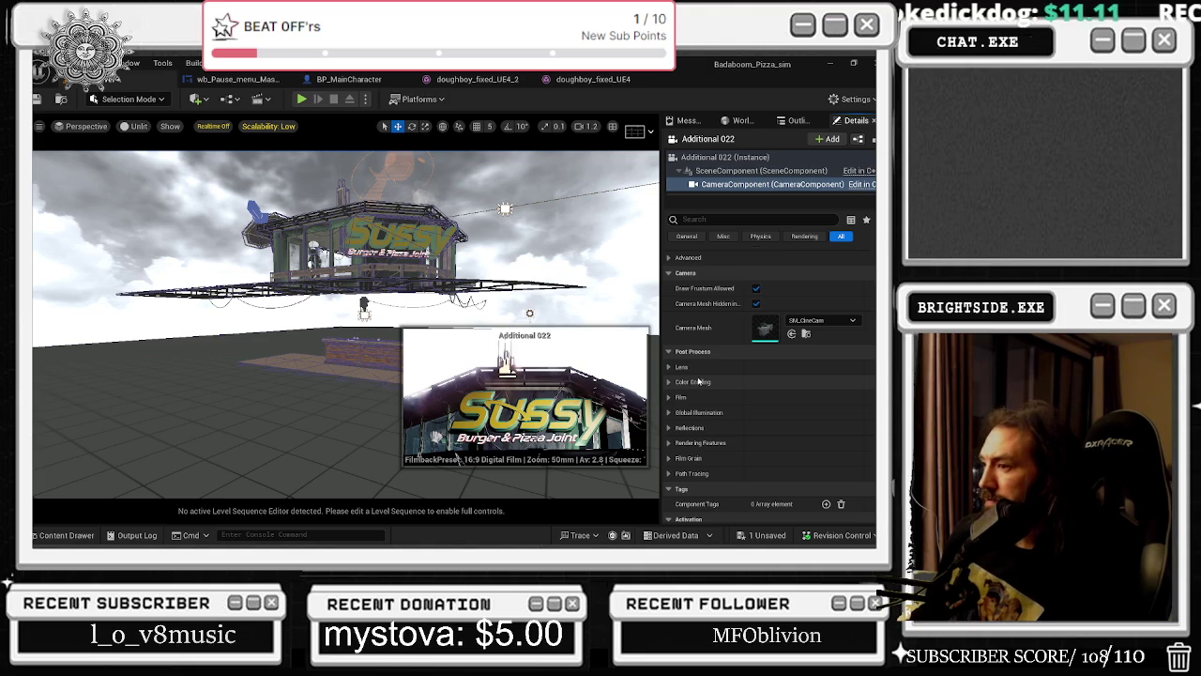
# Enable the white-balance temperature override in Color Grading and set Temp to about 7403.
pyautogui.click(669, 382)
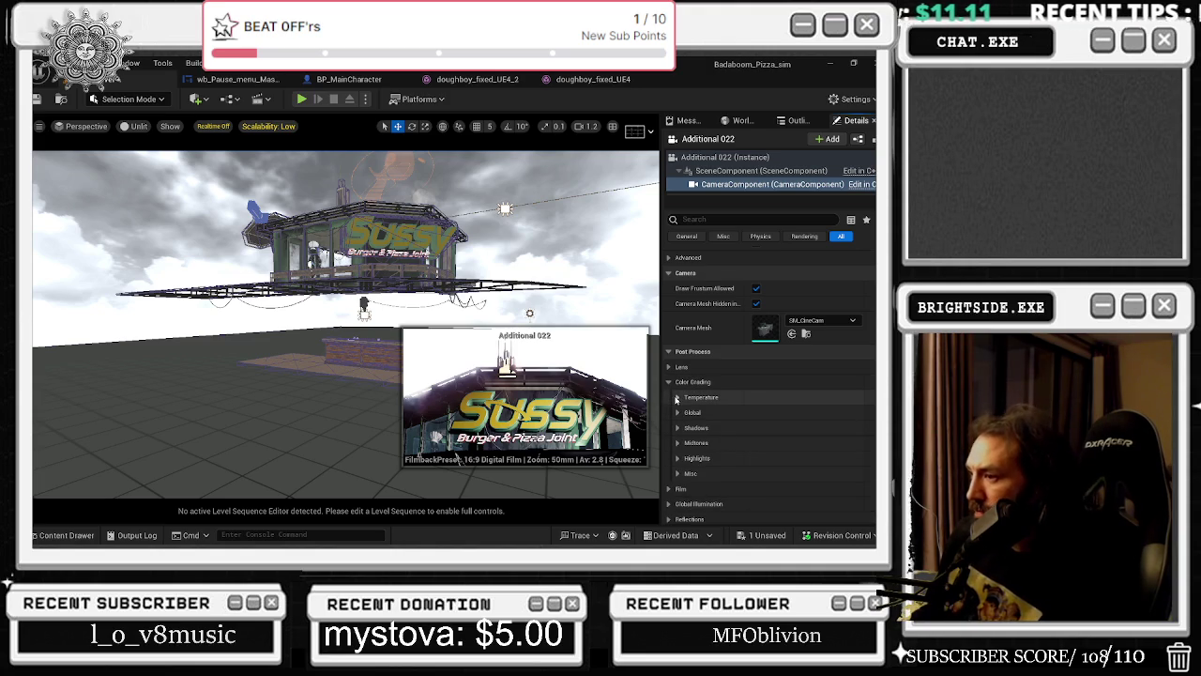
pyautogui.click(697, 413)
pyautogui.click(697, 428)
pyautogui.moveTo(786, 428)
pyautogui.mouseDown()
pyautogui.moveTo(751, 428)
pyautogui.moveTo(815, 428)
pyautogui.mouseUp()
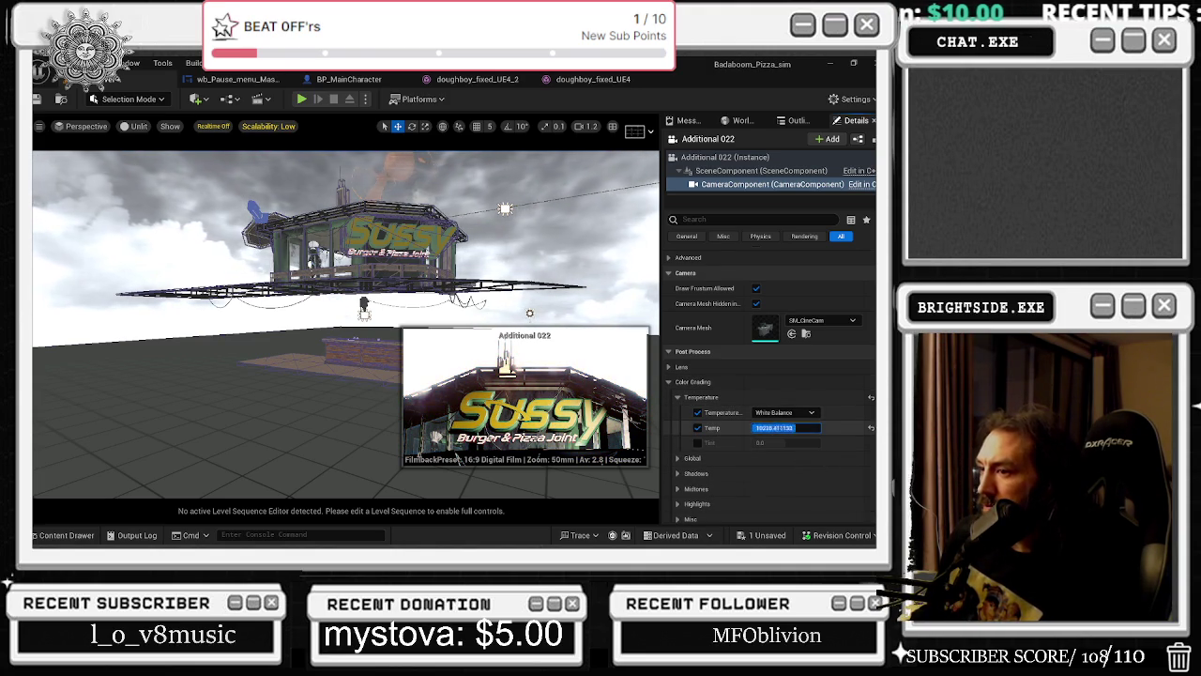
pyautogui.moveTo(815, 428); pyautogui.dragTo(710, 437)
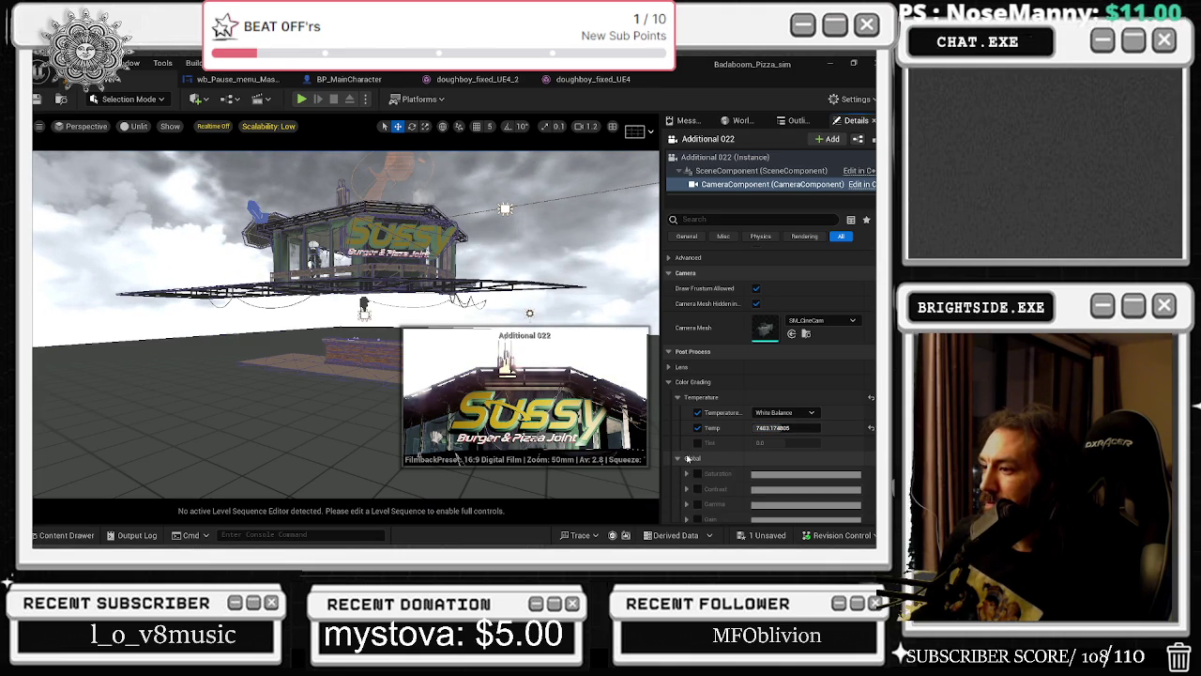
# Try the Shadows Contrast and Gamma overrides, leaving both turned off.
pyautogui.click(679, 480)
pyautogui.scroll(-3, 685, 451)
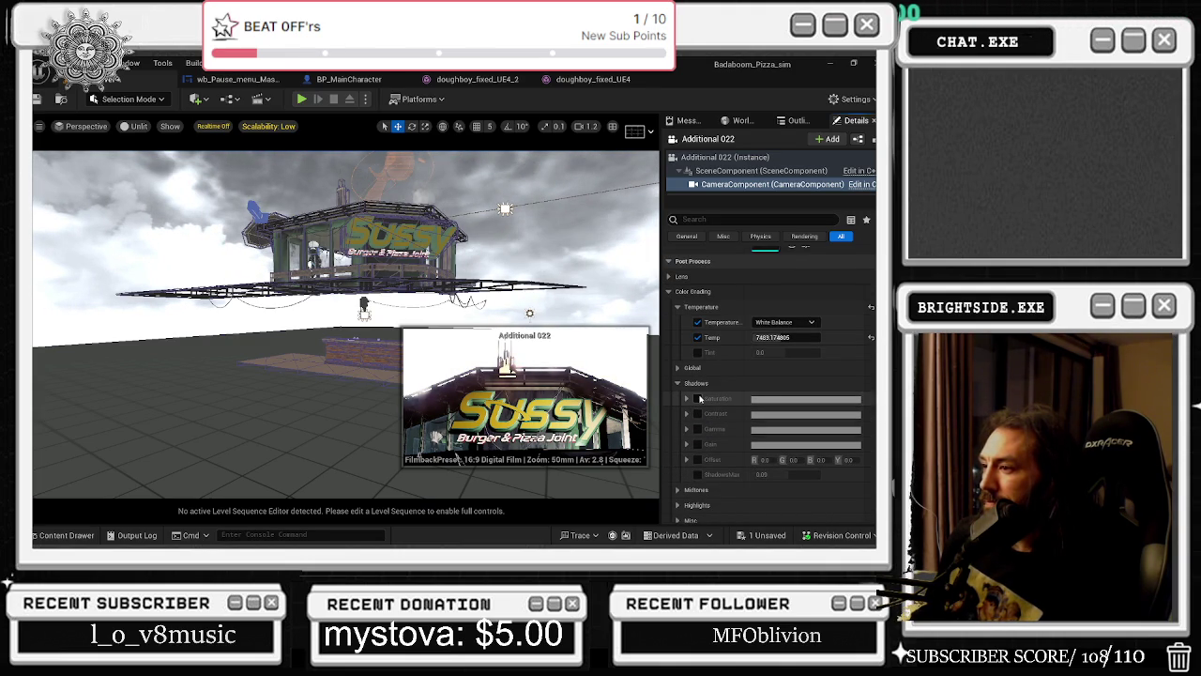
pyautogui.click(697, 413)
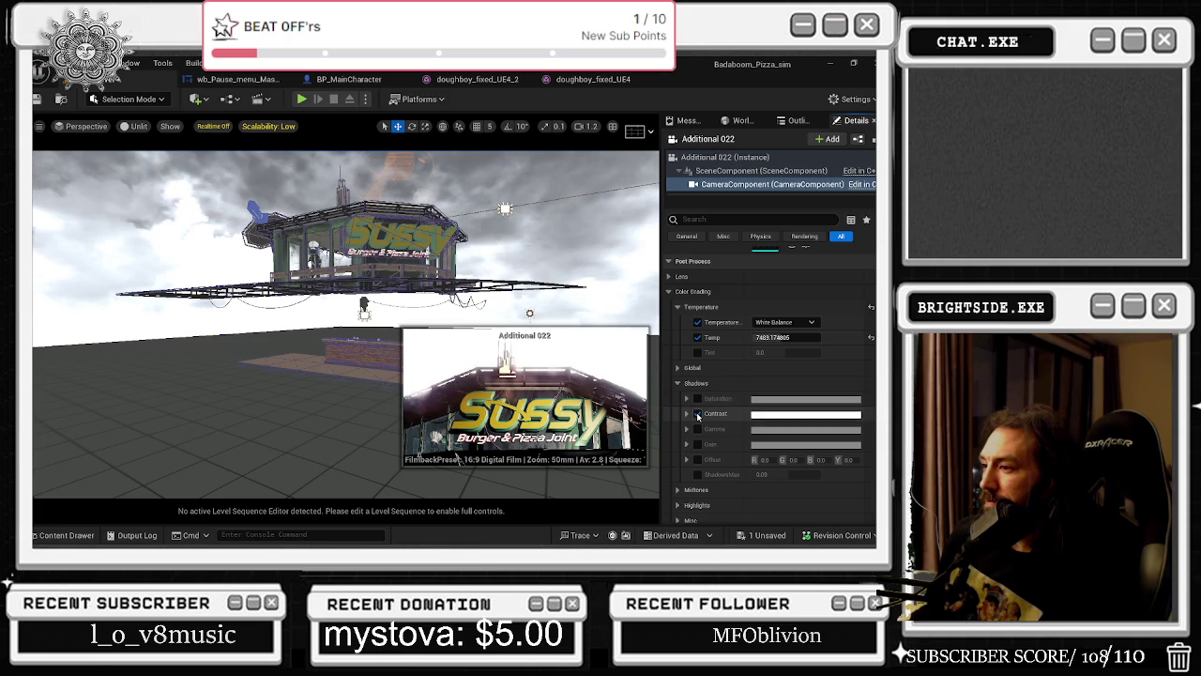
pyautogui.click(697, 414)
pyautogui.click(698, 429)
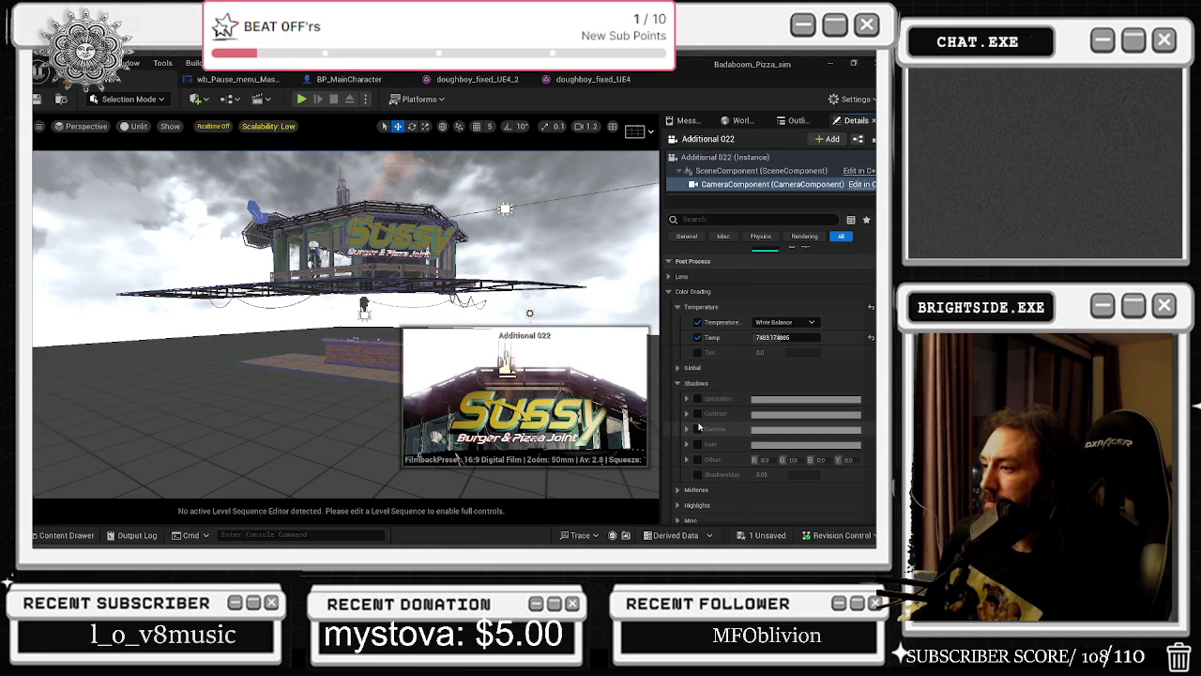
pyautogui.click(698, 429)
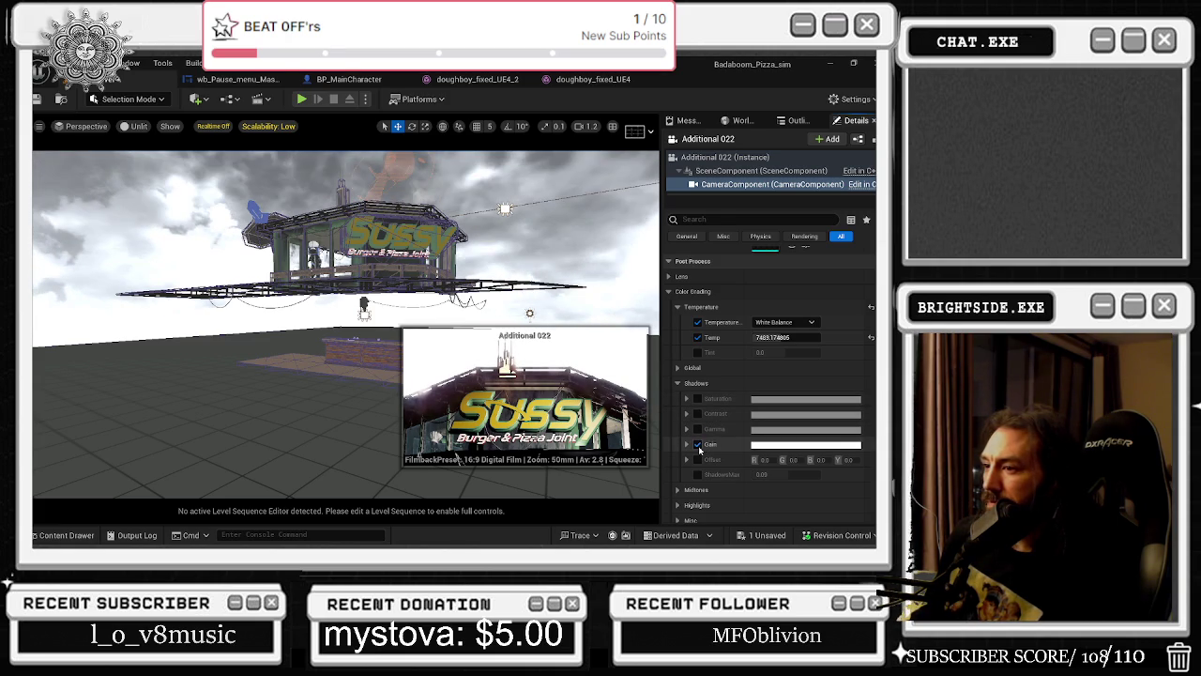
pyautogui.scroll(-1, 694, 466)
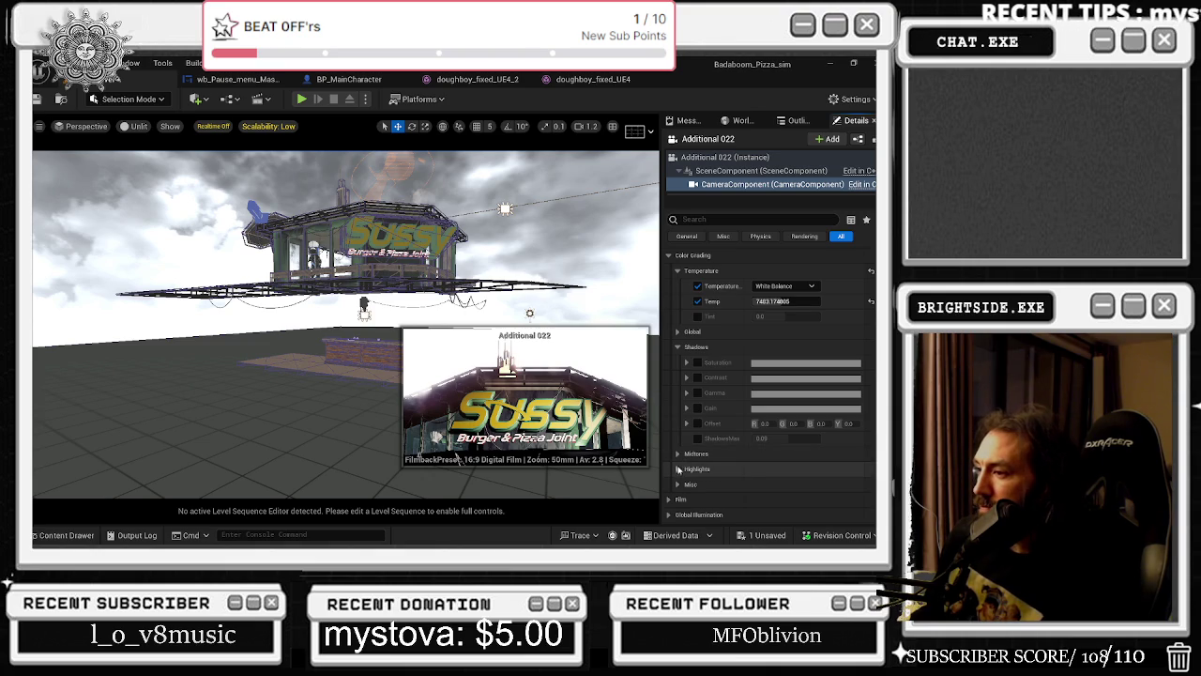
# Raise Highlights saturation to about 1.39, 0.65, 1.29 and lower red-green Highlights contrast.
pyautogui.click(678, 468)
pyautogui.scroll(-1, 682, 471)
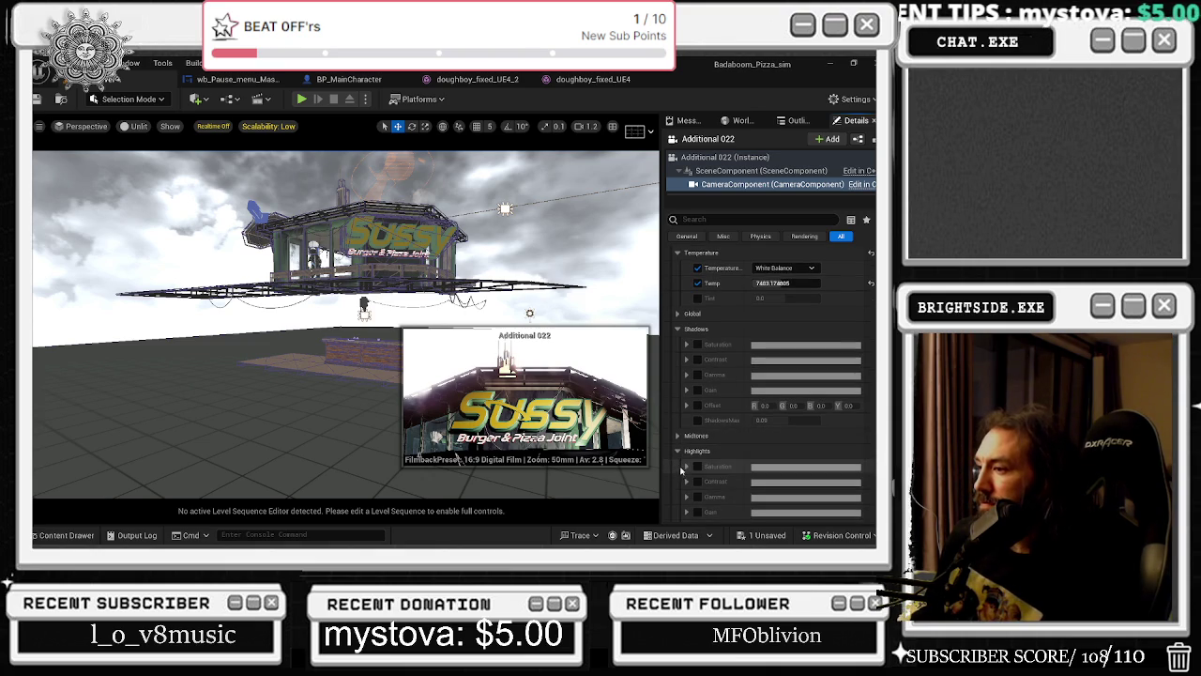
pyautogui.click(697, 466)
pyautogui.click(686, 466)
pyautogui.scroll(-2, 751, 474)
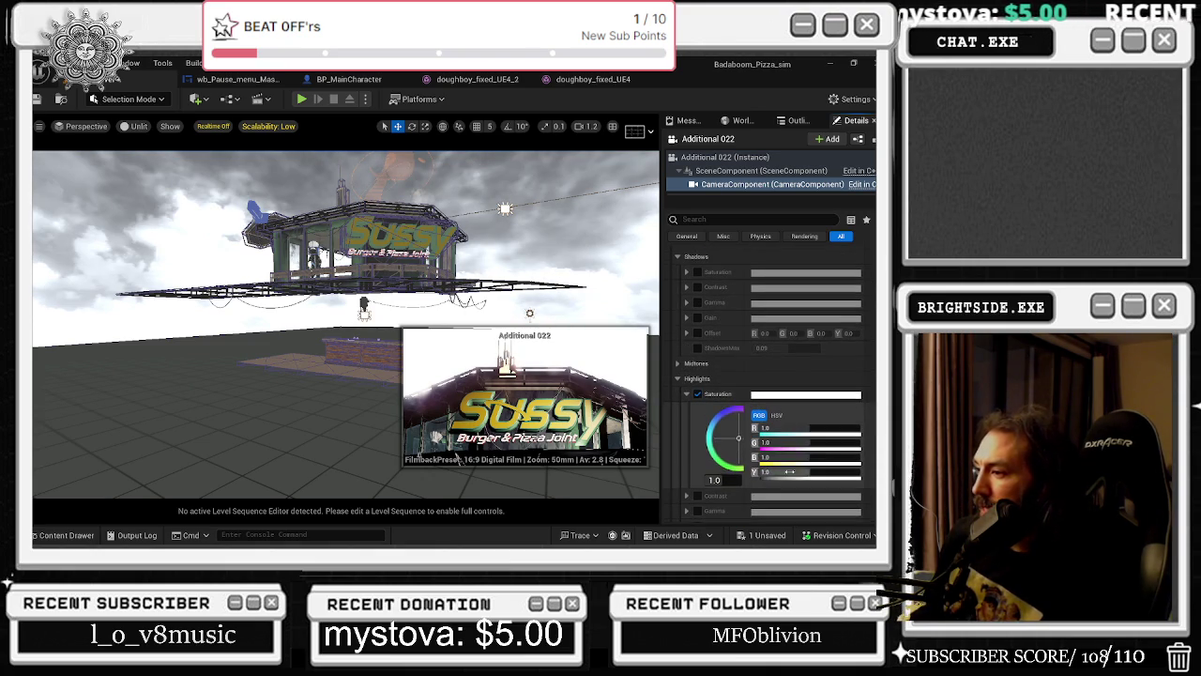
pyautogui.moveTo(803, 429)
pyautogui.mouseDown()
pyautogui.moveTo(772, 428)
pyautogui.moveTo(738, 446)
pyautogui.moveTo(741, 460)
pyautogui.moveTo(733, 448)
pyautogui.mouseUp()
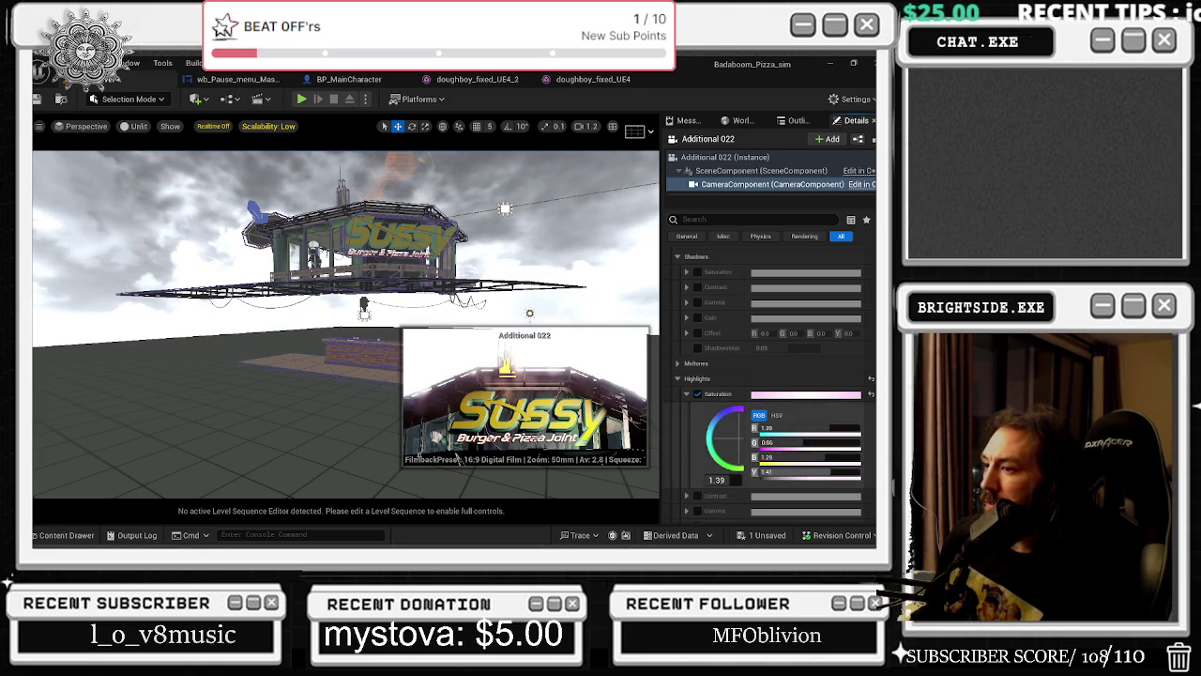
pyautogui.click(698, 510)
pyautogui.click(698, 495)
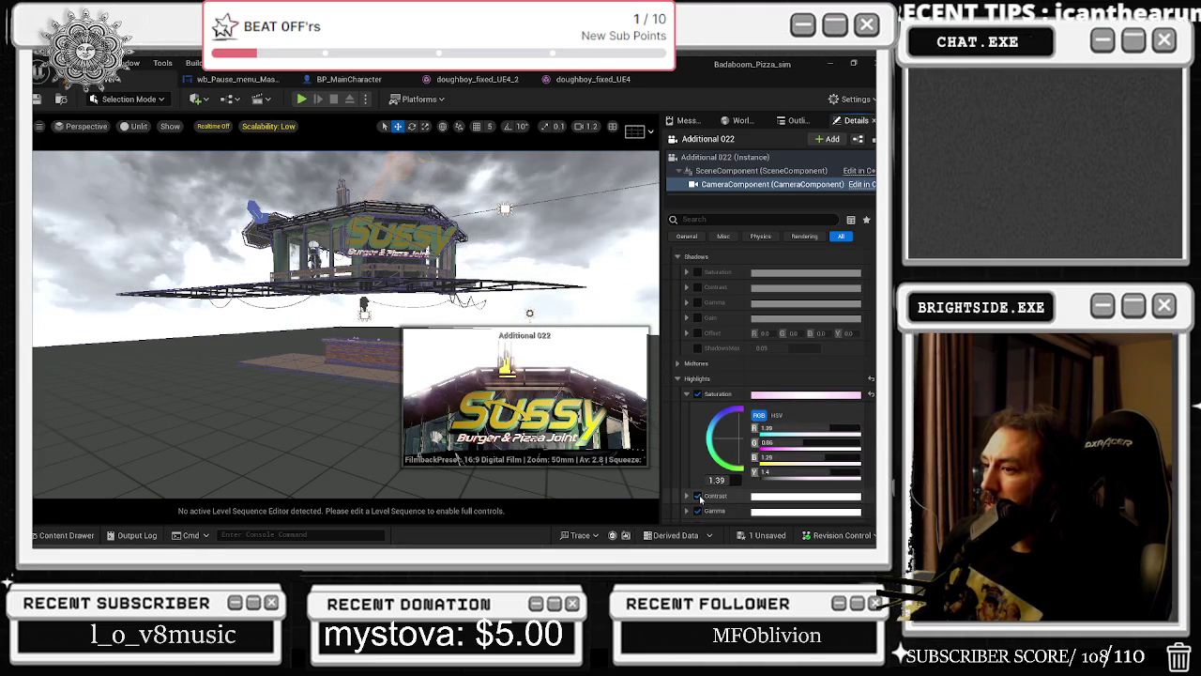
pyautogui.click(688, 495)
pyautogui.scroll(-2, 826, 502)
pyautogui.moveTo(738, 486)
pyautogui.mouseDown()
pyautogui.moveTo(720, 467)
pyautogui.moveTo(710, 511)
pyautogui.moveTo(738, 466)
pyautogui.moveTo(708, 454)
pyautogui.moveTo(731, 472)
pyautogui.moveTo(722, 461)
pyautogui.mouseUp()
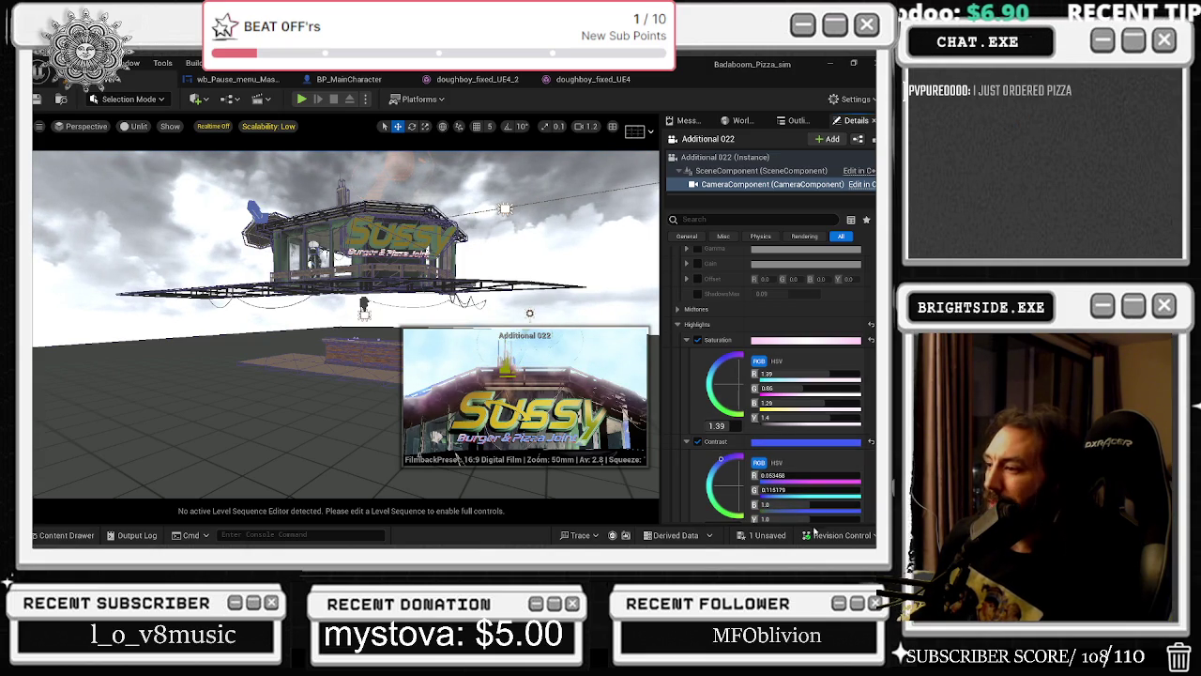
# Save Load_level with Save Selected, then run and stop a play-in-editor test.
pyautogui.click(765, 535)
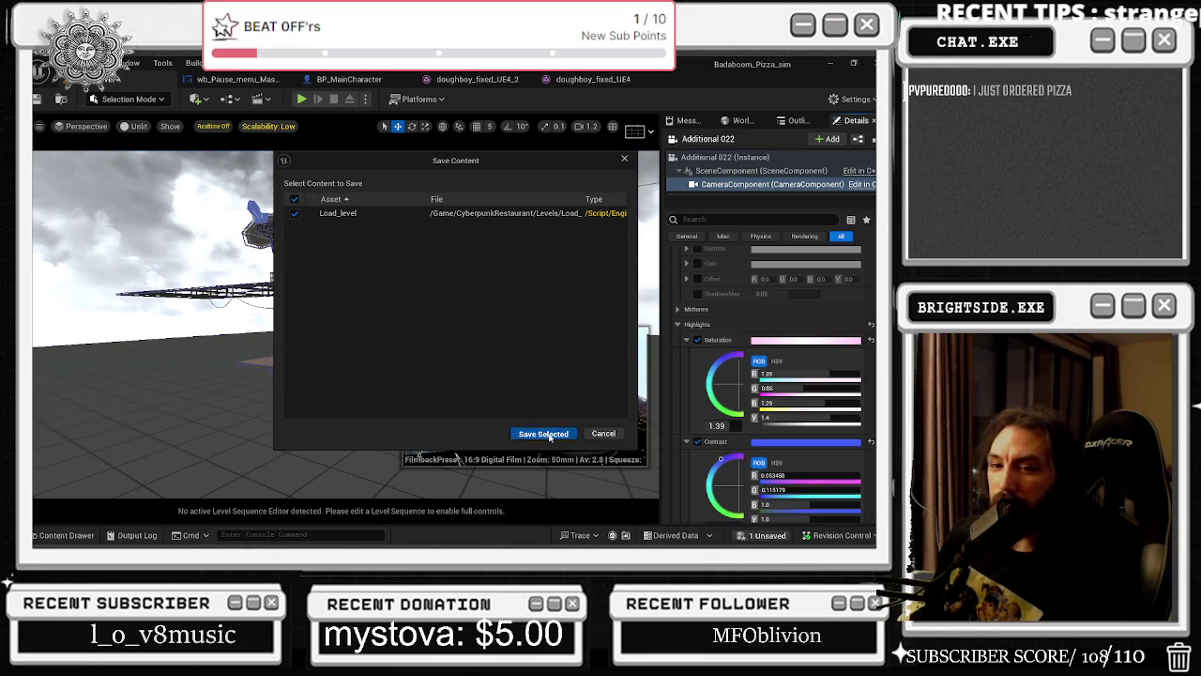
pyautogui.click(549, 433)
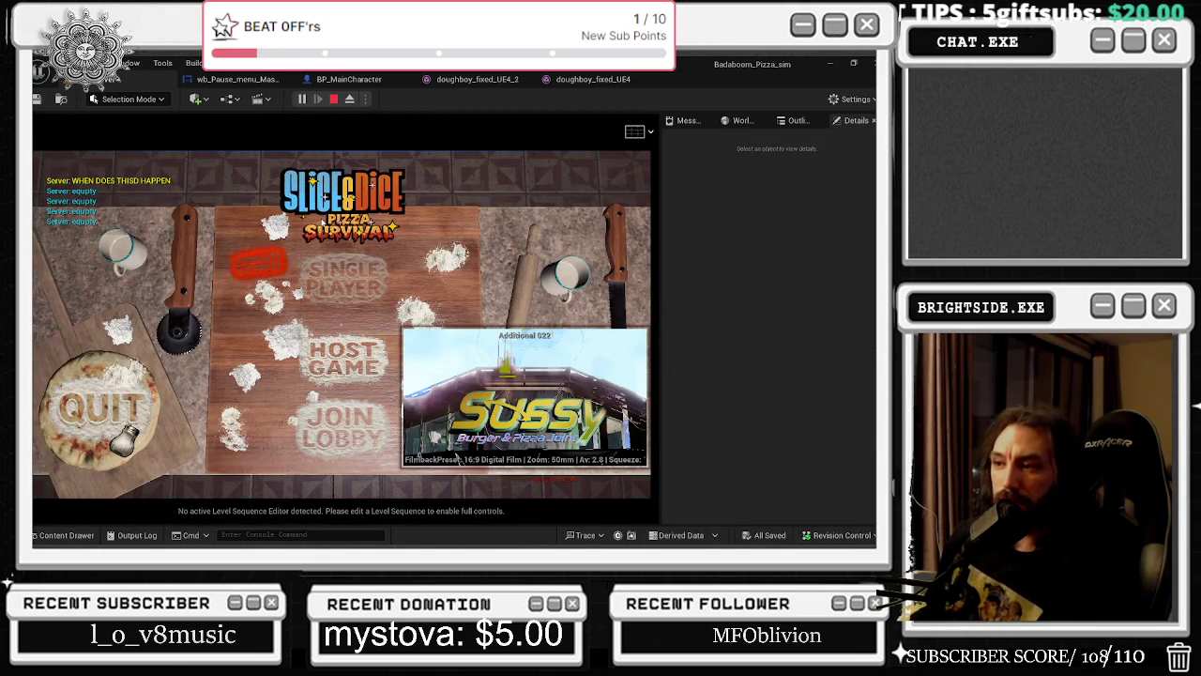
pyautogui.press('Escape')
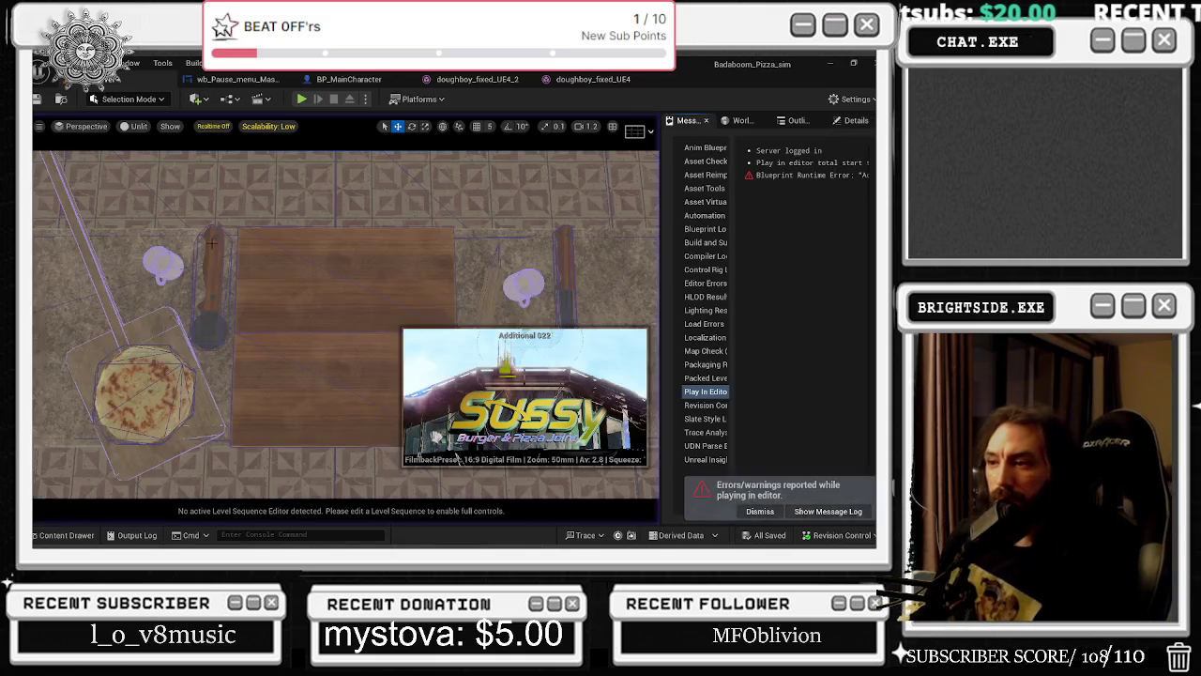
# Look up at the sky, select the orange object, and bring up Load_level's World Settings.
pyautogui.moveTo(457, 457)
pyautogui.mouseDown()
pyautogui.moveTo(423, 431)
pyautogui.moveTo(441, 413)
pyautogui.moveTo(457, 457)
pyautogui.moveTo(441, 432)
pyautogui.moveTo(118, 405)
pyautogui.moveTo(457, 457)
pyautogui.moveTo(441, 422)
pyautogui.moveTo(470, 413)
pyautogui.moveTo(451, 441)
pyautogui.moveTo(457, 457)
pyautogui.mouseUp()
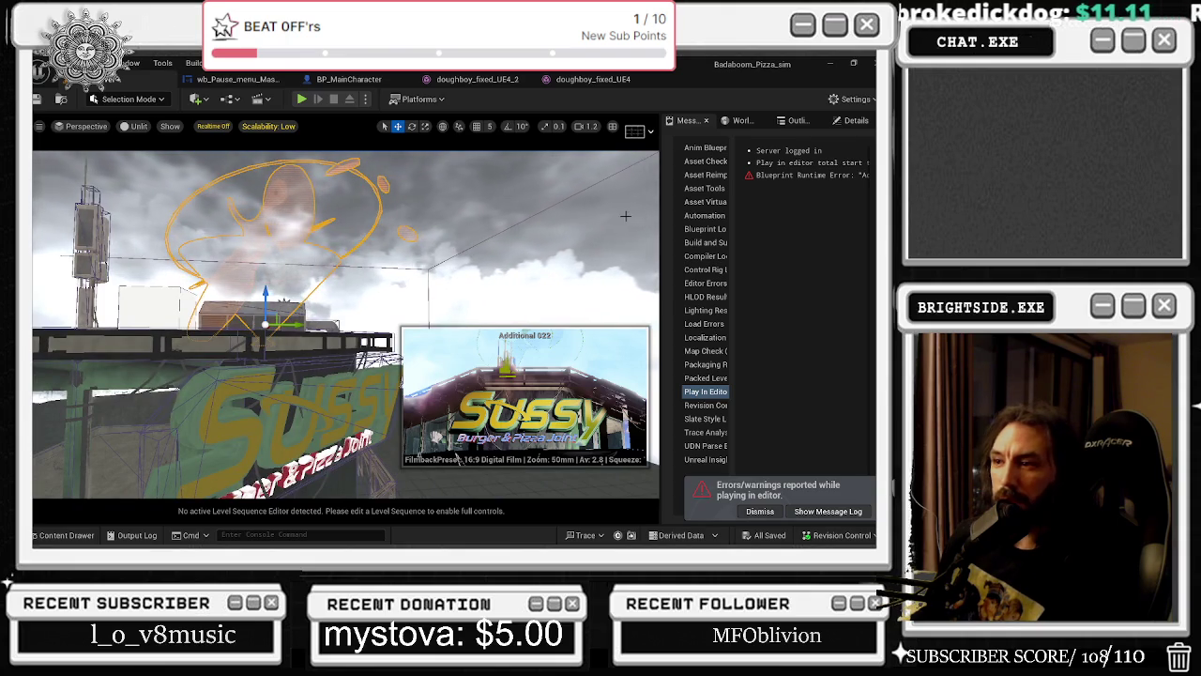
pyautogui.click(240, 236)
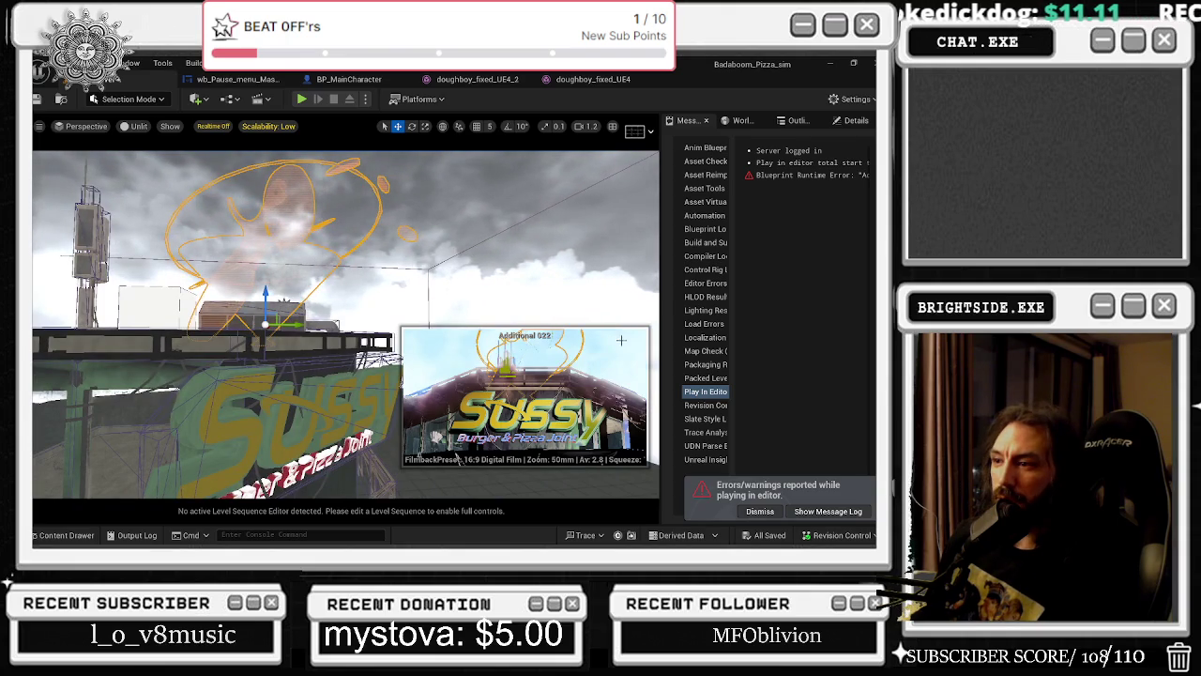
pyautogui.click(742, 120)
pyautogui.click(796, 120)
pyautogui.click(740, 122)
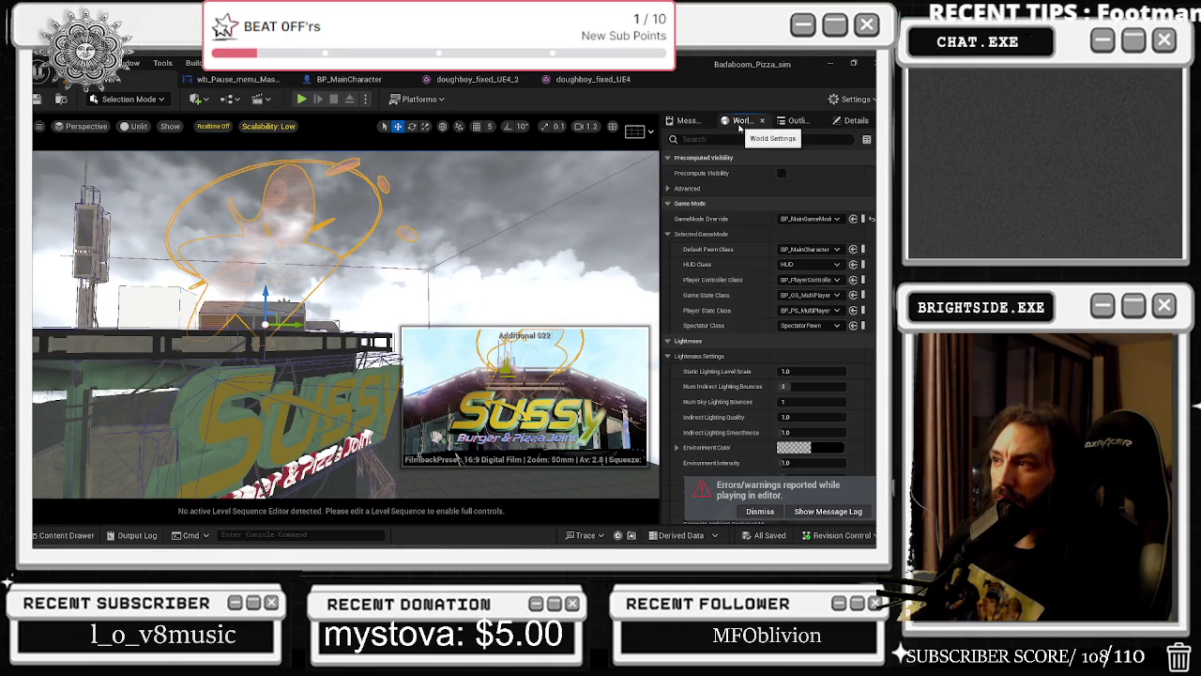
# Set the Lightmass Environment Color to dark red (R 0.228) with higher alpha.
pyautogui.scroll(-3, 809, 396)
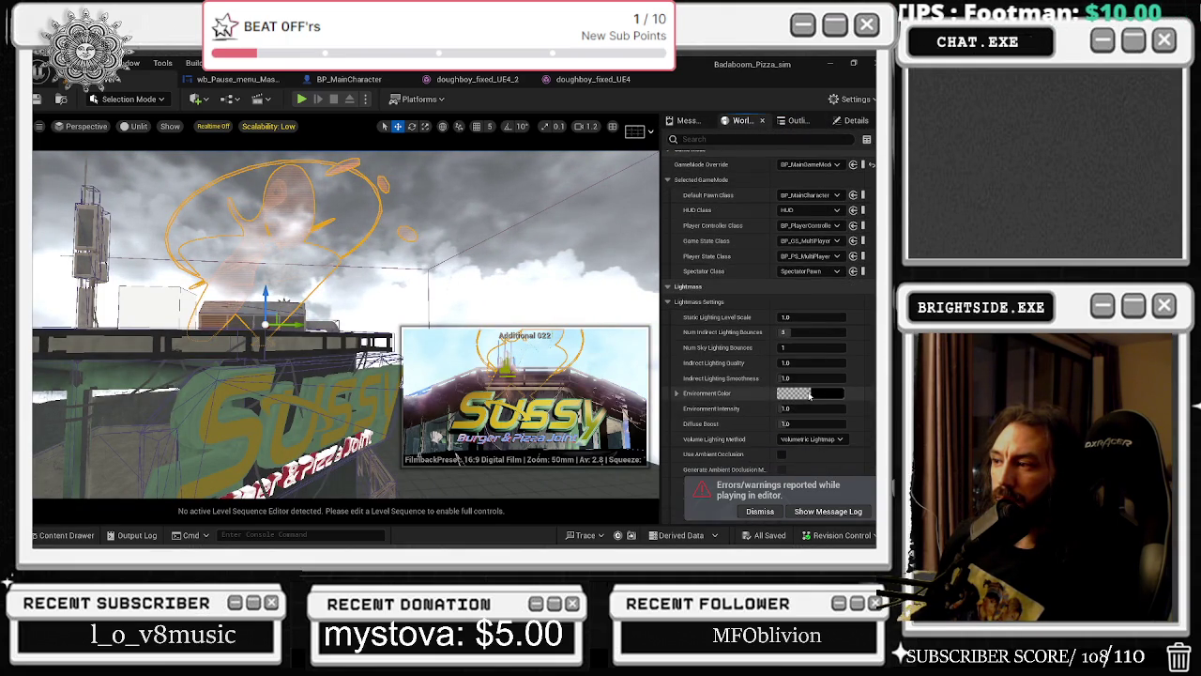
pyautogui.click(809, 395)
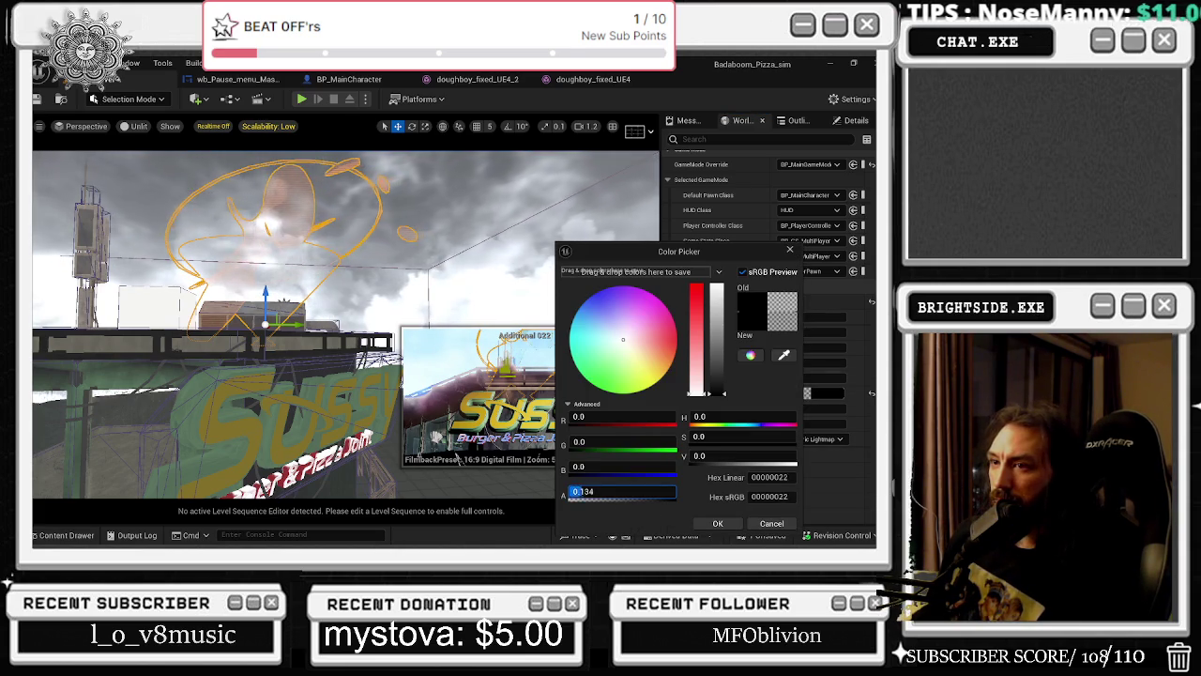
pyautogui.moveTo(604, 492); pyautogui.dragTo(621, 489)
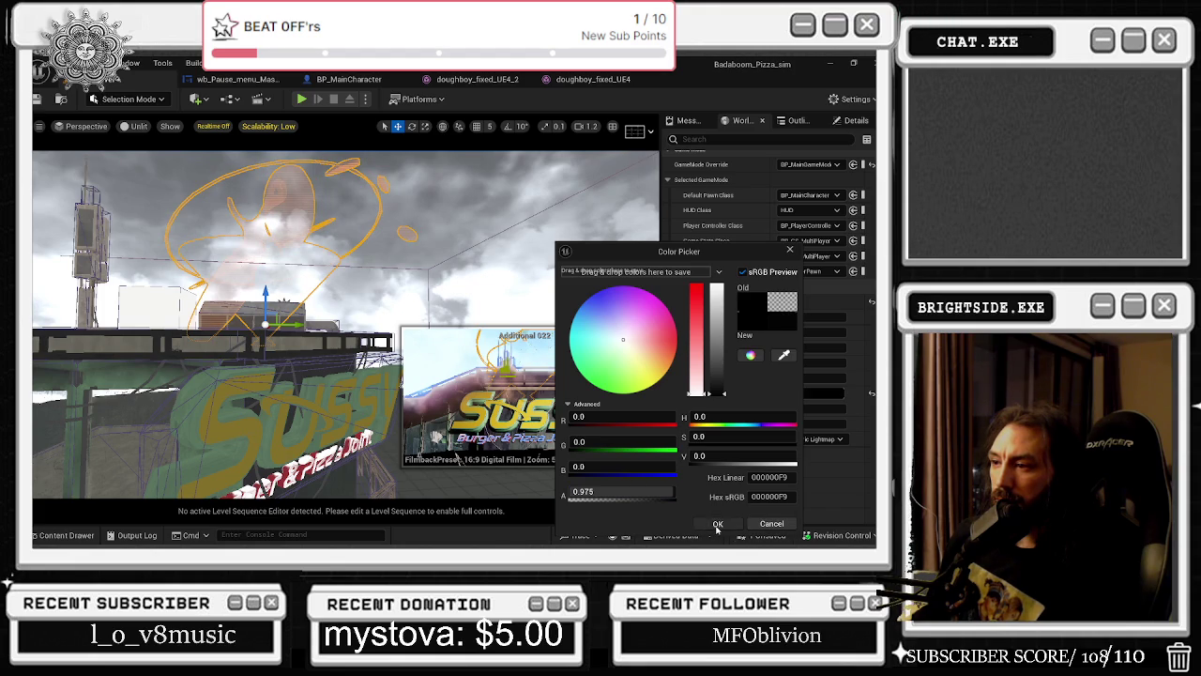
pyautogui.moveTo(599, 416); pyautogui.dragTo(622, 416)
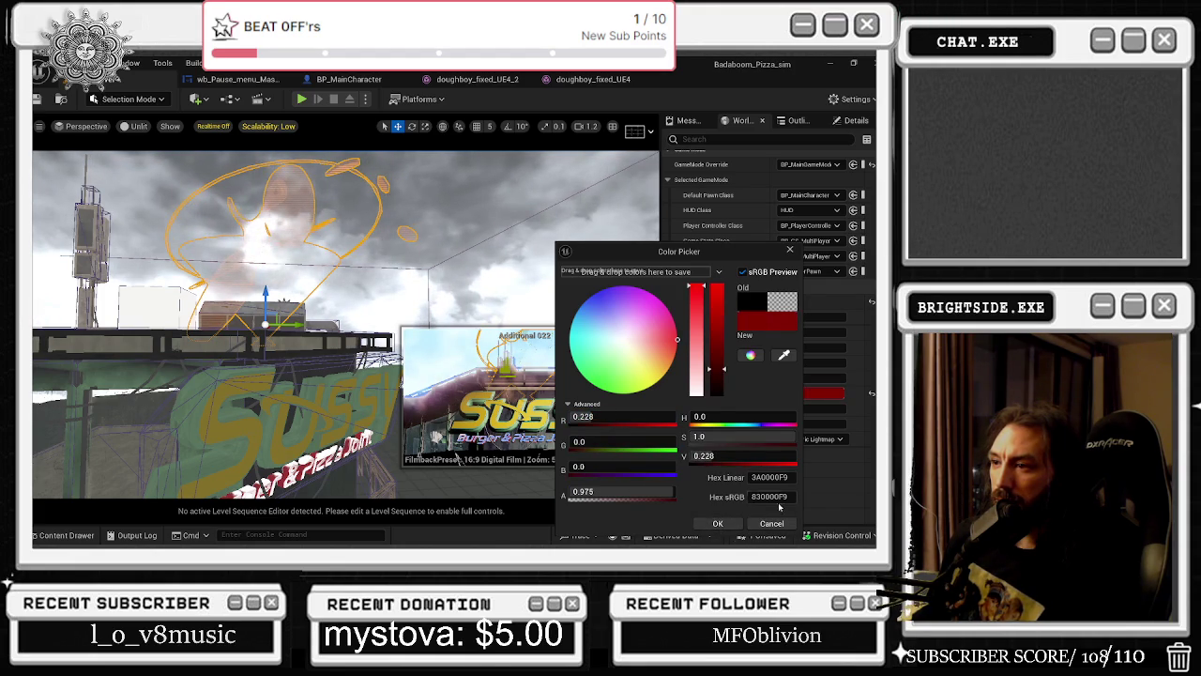
pyautogui.click(704, 524)
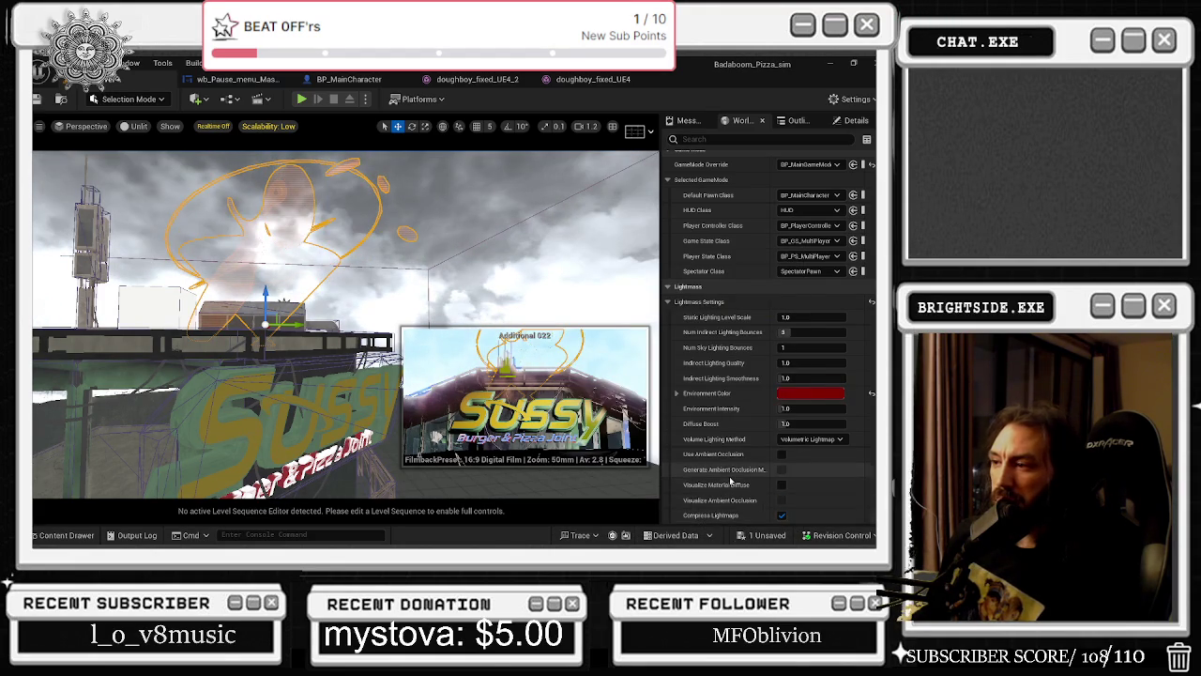
# Scroll through World Settings and bring up the unsaved-changes prompt for Load_level.
pyautogui.scroll(-3, 757, 479)
pyautogui.scroll(-3, 758, 483)
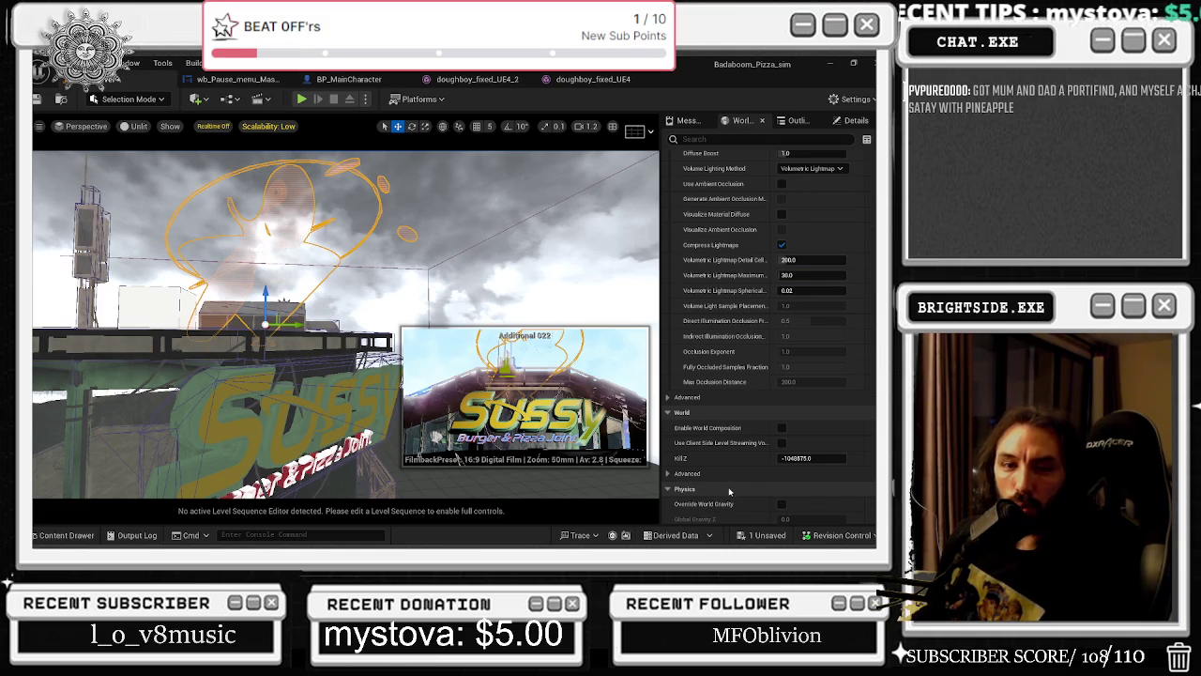
pyautogui.click(765, 535)
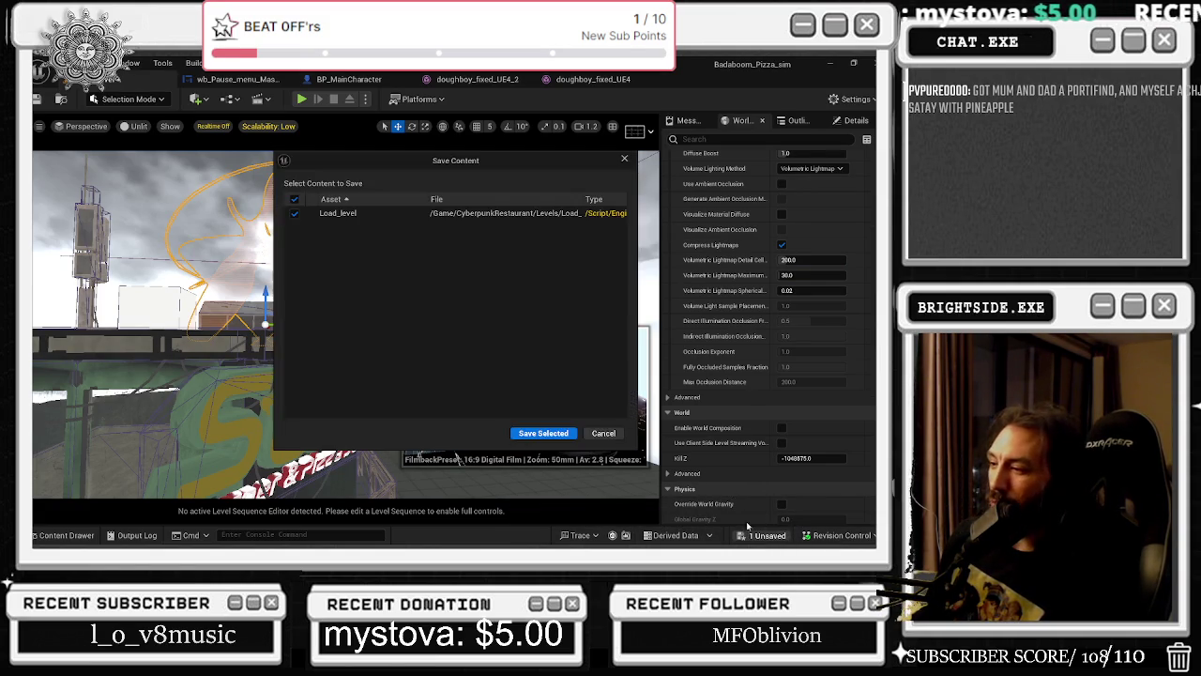
# Save the Load_level changes, then show the burger sign blueprint's properties.
pyautogui.click(533, 434)
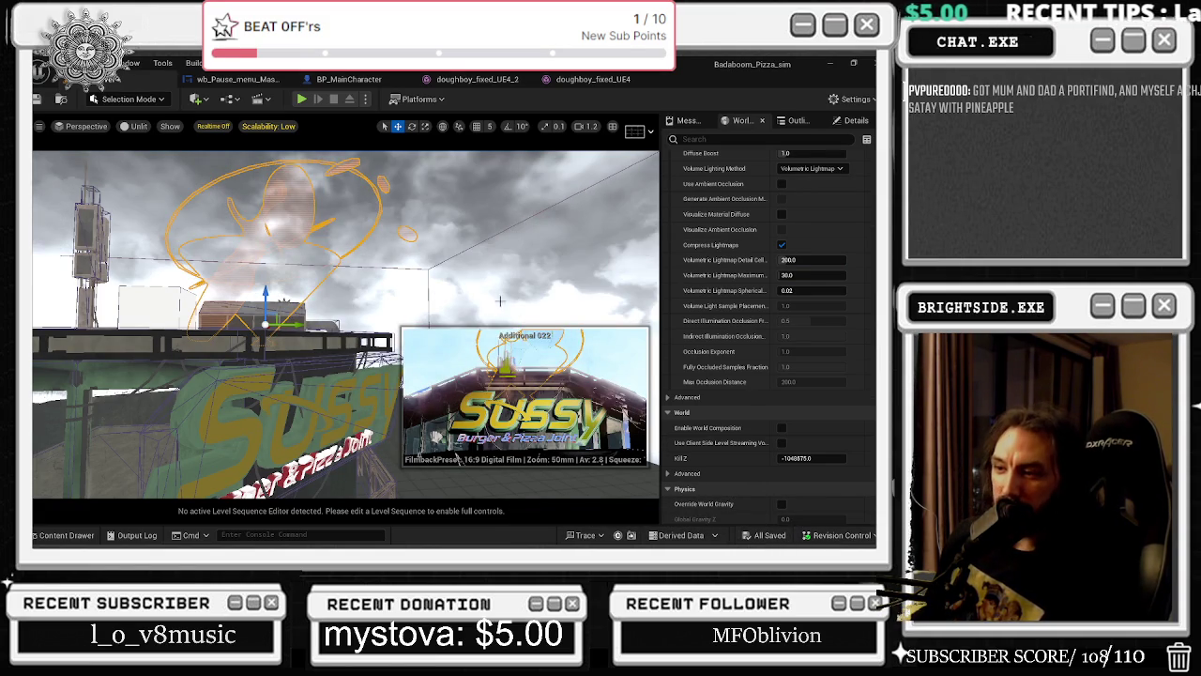
pyautogui.scroll(-3, 737, 320)
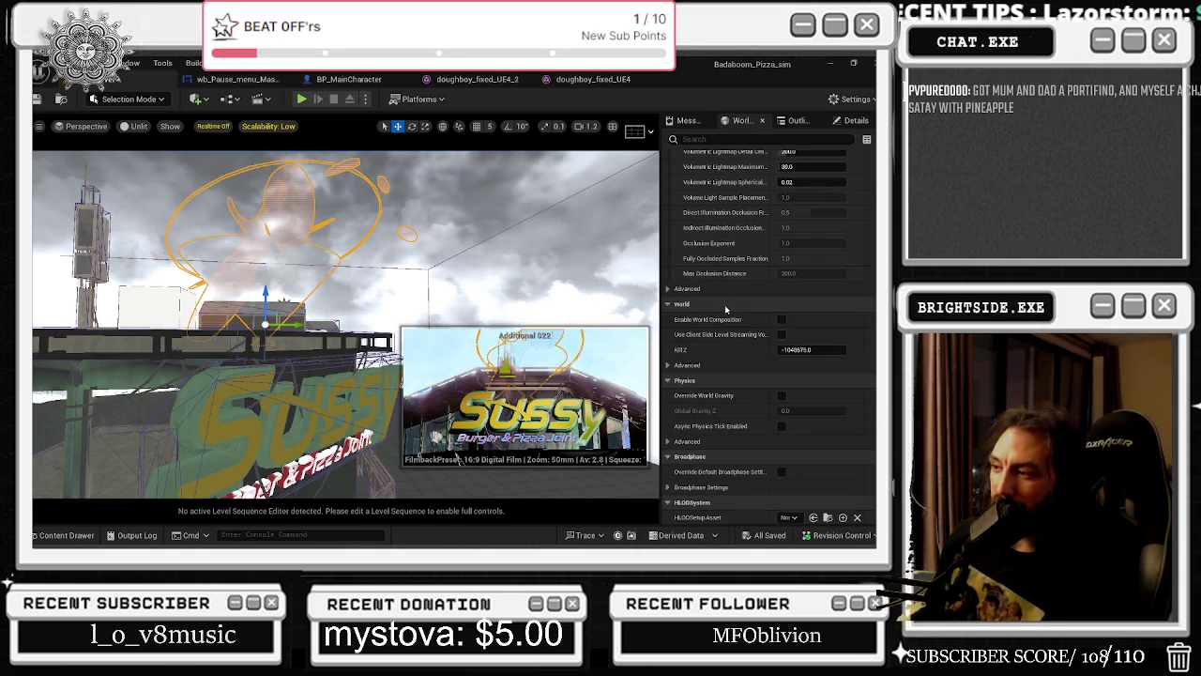
pyautogui.scroll(-8, 764, 323)
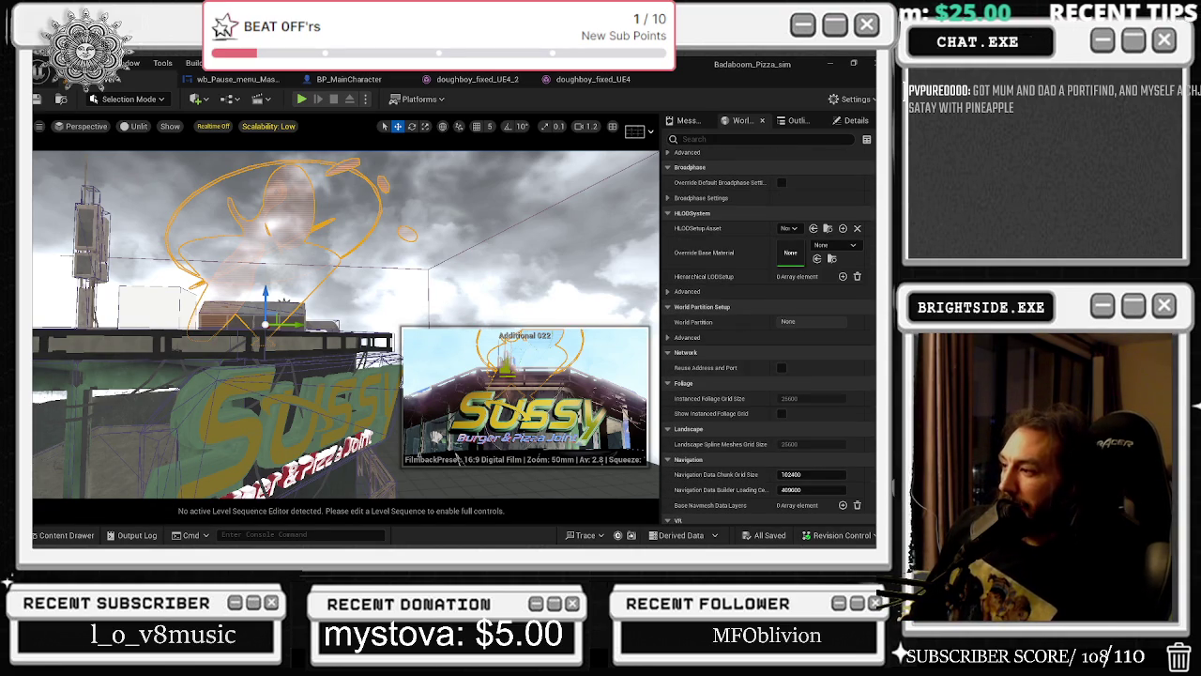
pyautogui.scroll(-6, 870, 375)
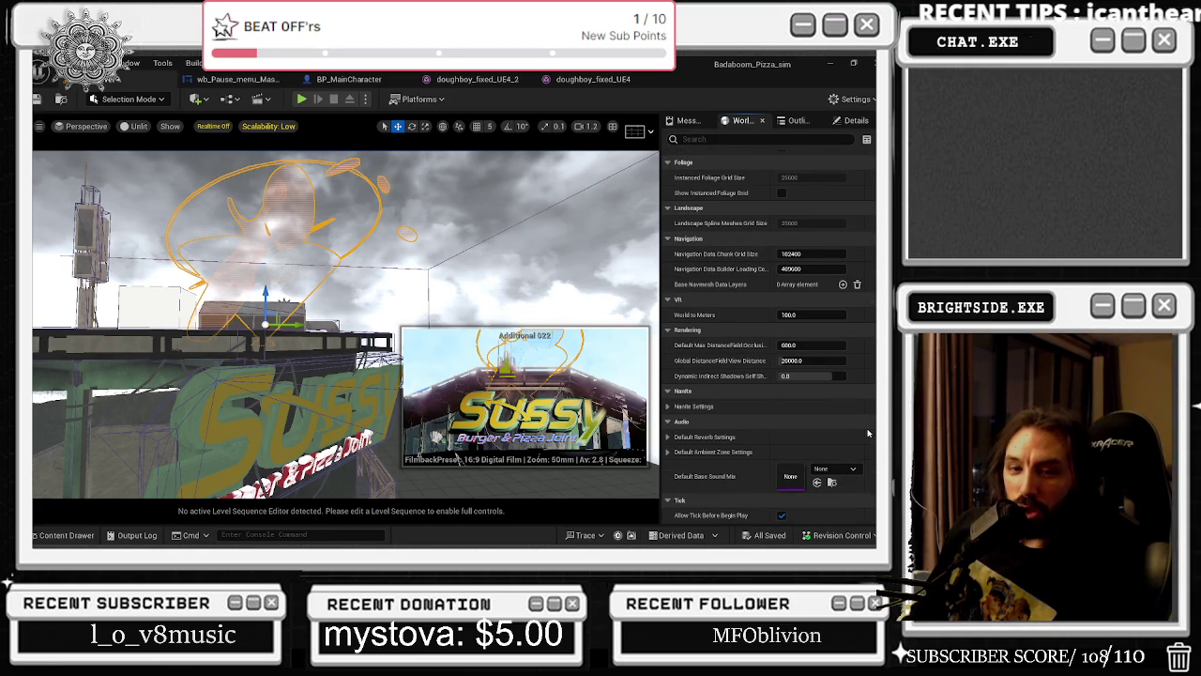
pyautogui.scroll(-10, 867, 434)
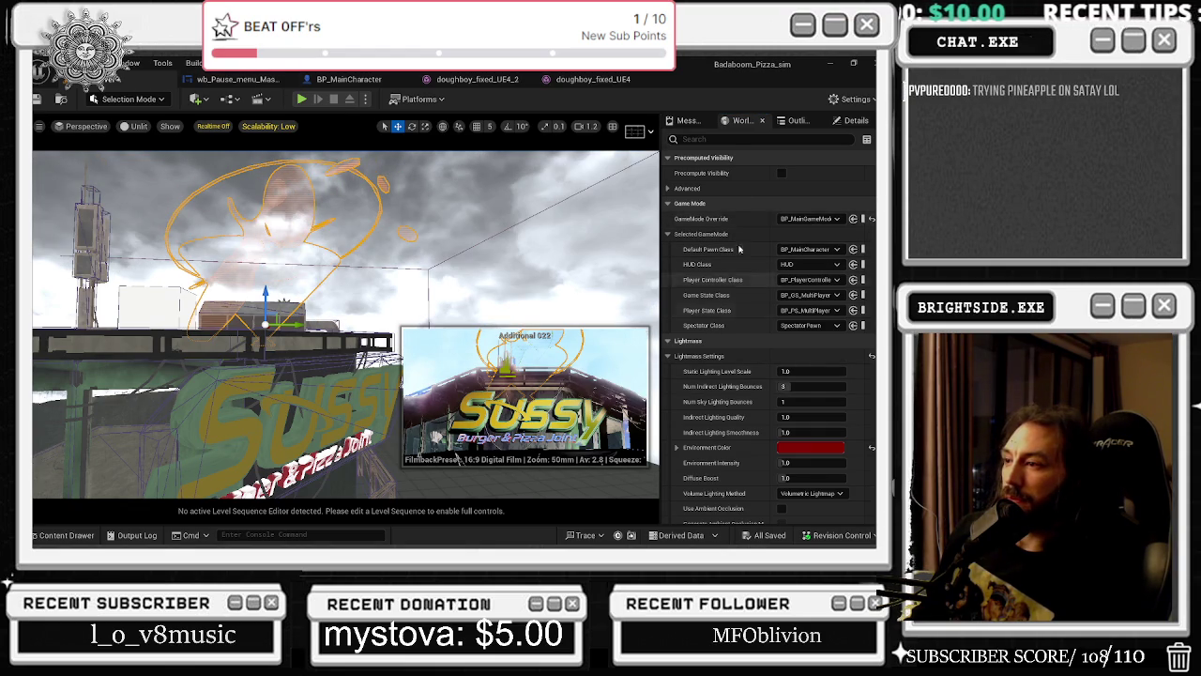
pyautogui.click(828, 119)
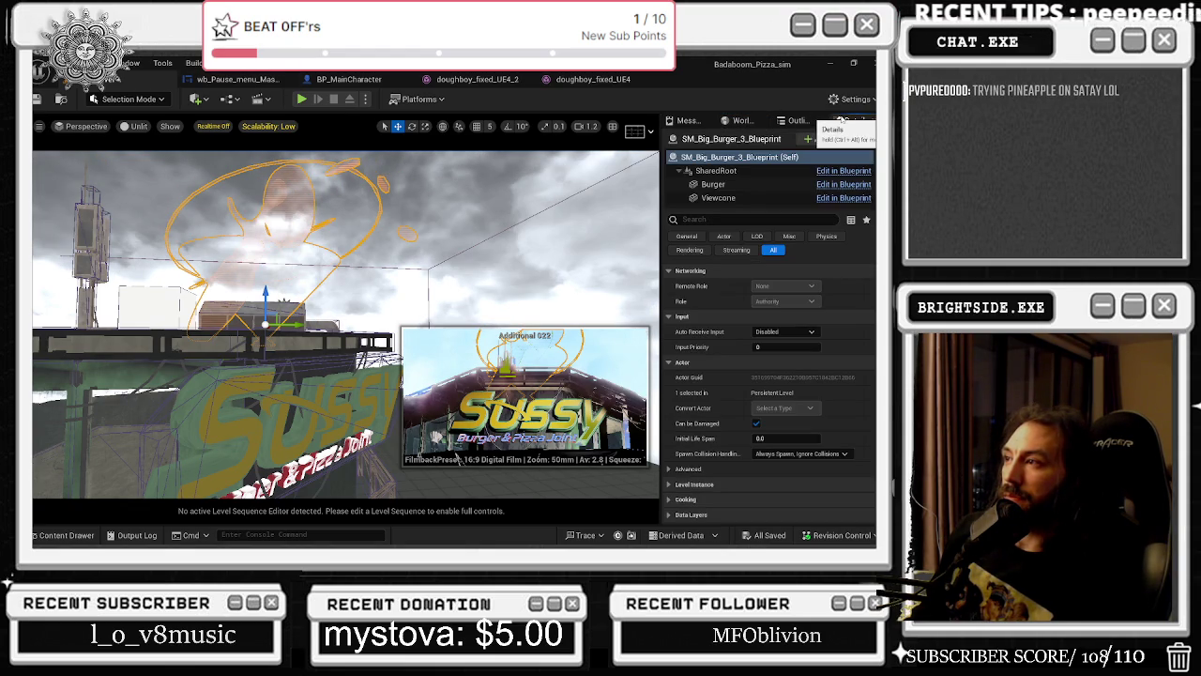
# Inspect the Viewcone, Base and OutterRing components, then switch to the chicken satay Chrome search.
pyautogui.click(763, 197)
pyautogui.scroll(-2, 763, 197)
pyautogui.scroll(-3, 823, 341)
pyautogui.scroll(5, 823, 342)
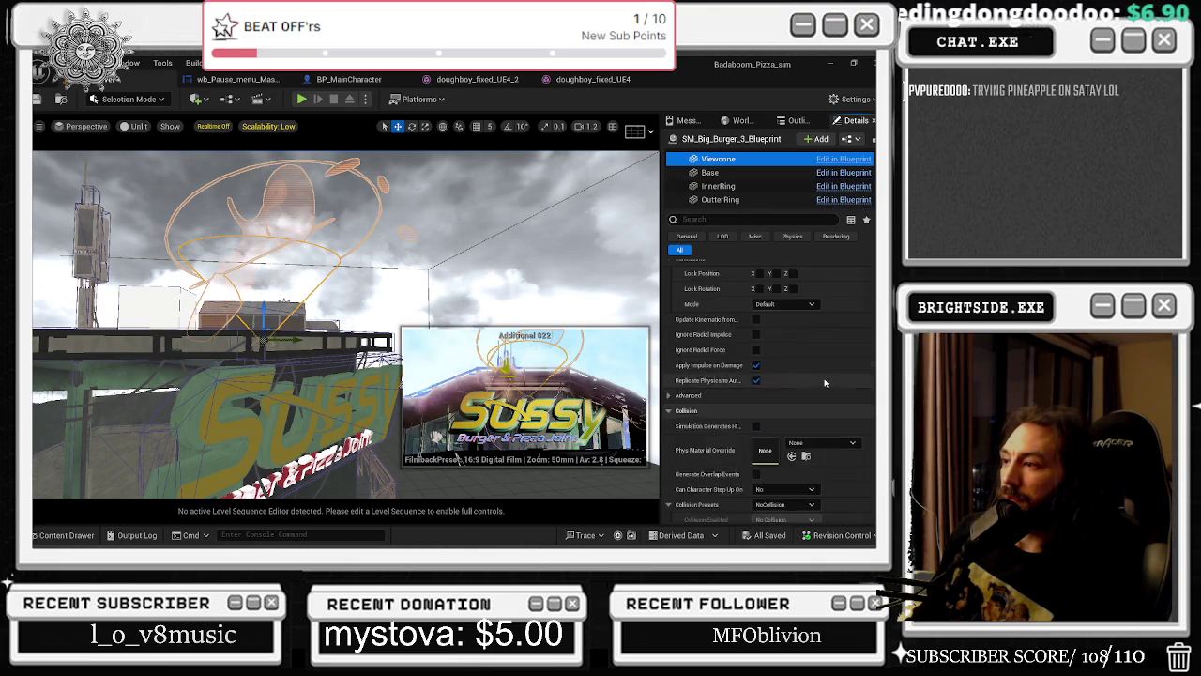
pyautogui.click(723, 172)
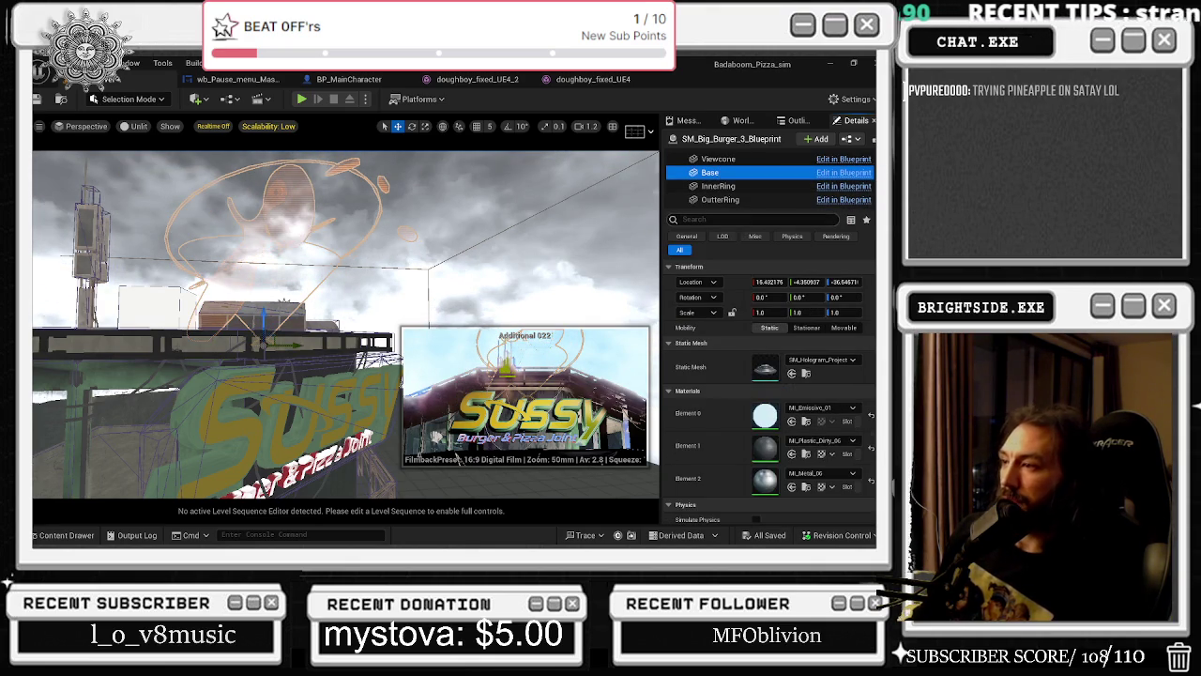
pyautogui.click(720, 199)
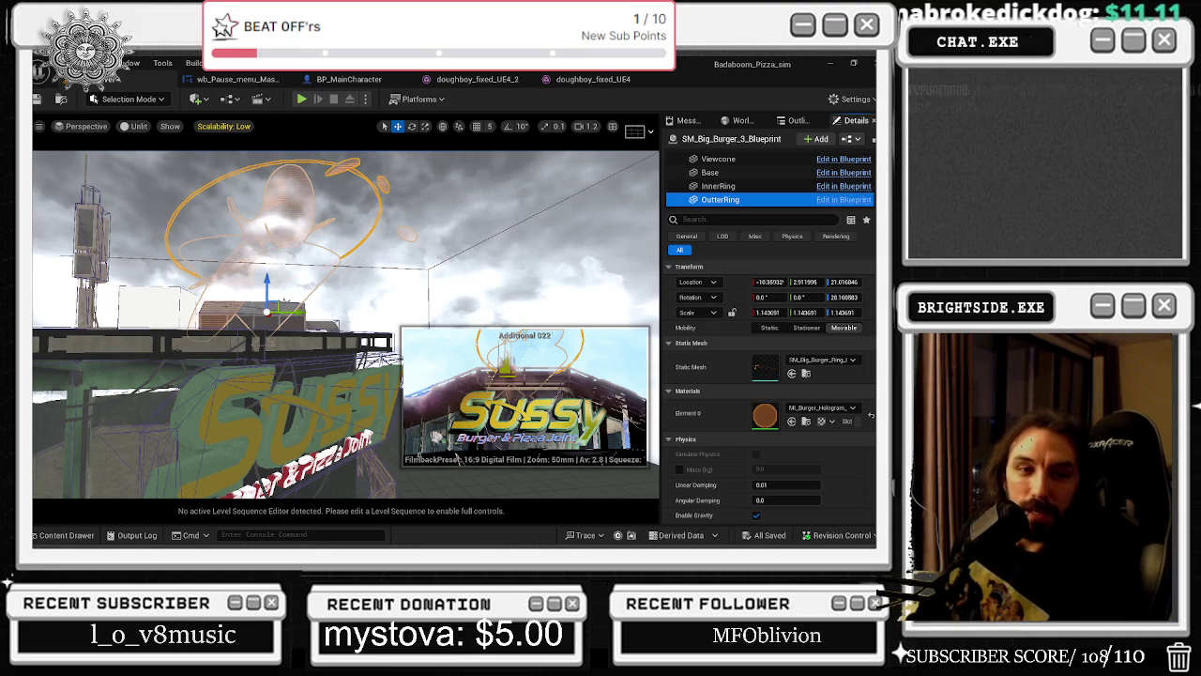
pyautogui.hotkey('alt', 'Tab')
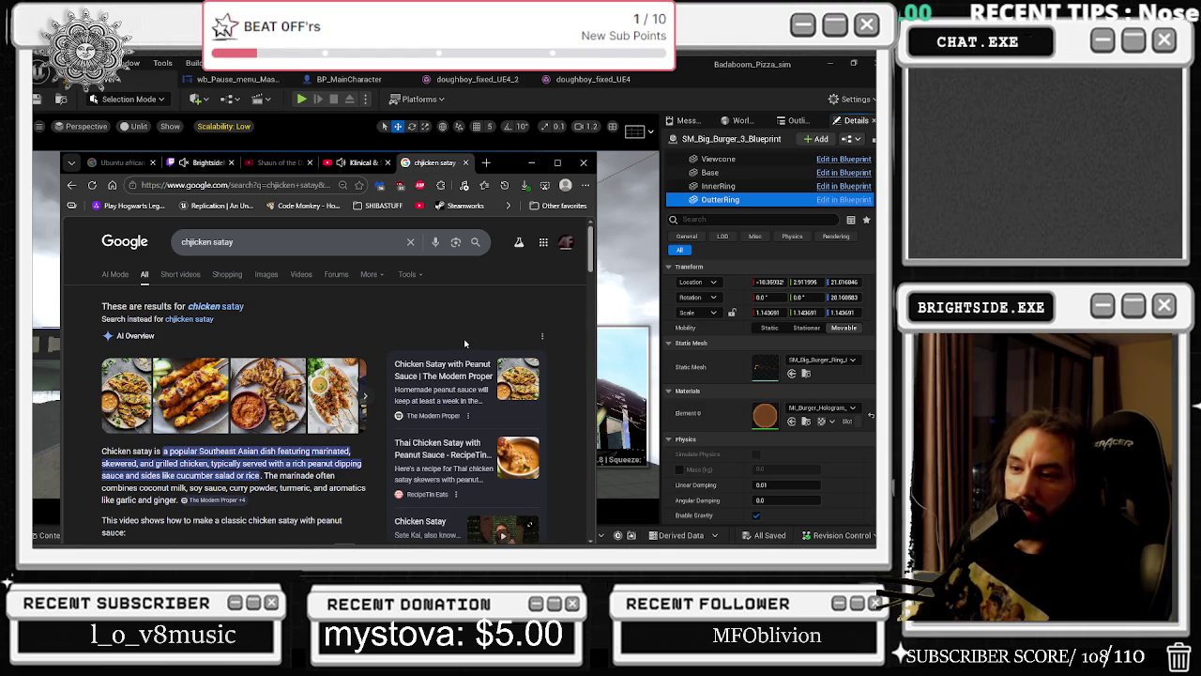
# Select the chicken satay overview text, minimize Chrome, and orbit around the burger-sign building.
pyautogui.moveTo(110, 450); pyautogui.dragTo(335, 475)
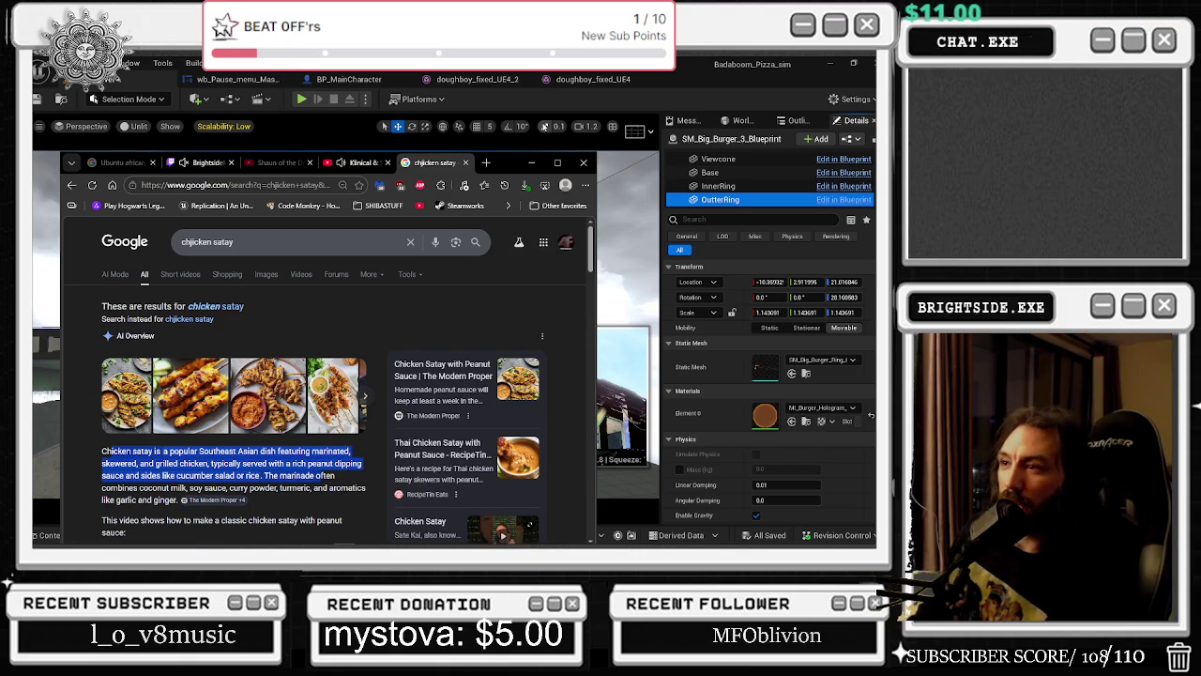
pyautogui.click(530, 165)
pyautogui.moveTo(493, 314)
pyautogui.mouseDown()
pyautogui.moveTo(470, 303)
pyautogui.moveTo(383, 182)
pyautogui.mouseUp()
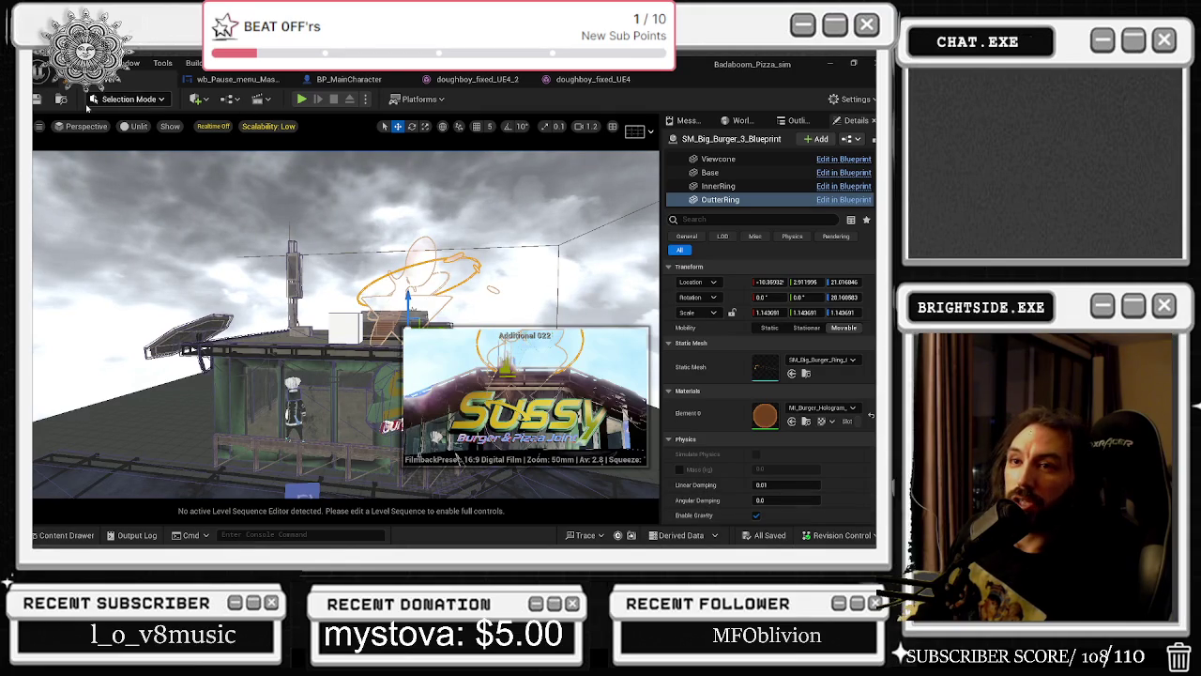
# Save the level with Ctrl+S and run three quick play tests, stopping each one.
pyautogui.hotkey('ctrl', 's')
pyautogui.moveTo(457, 458); pyautogui.dragTo(457, 457)
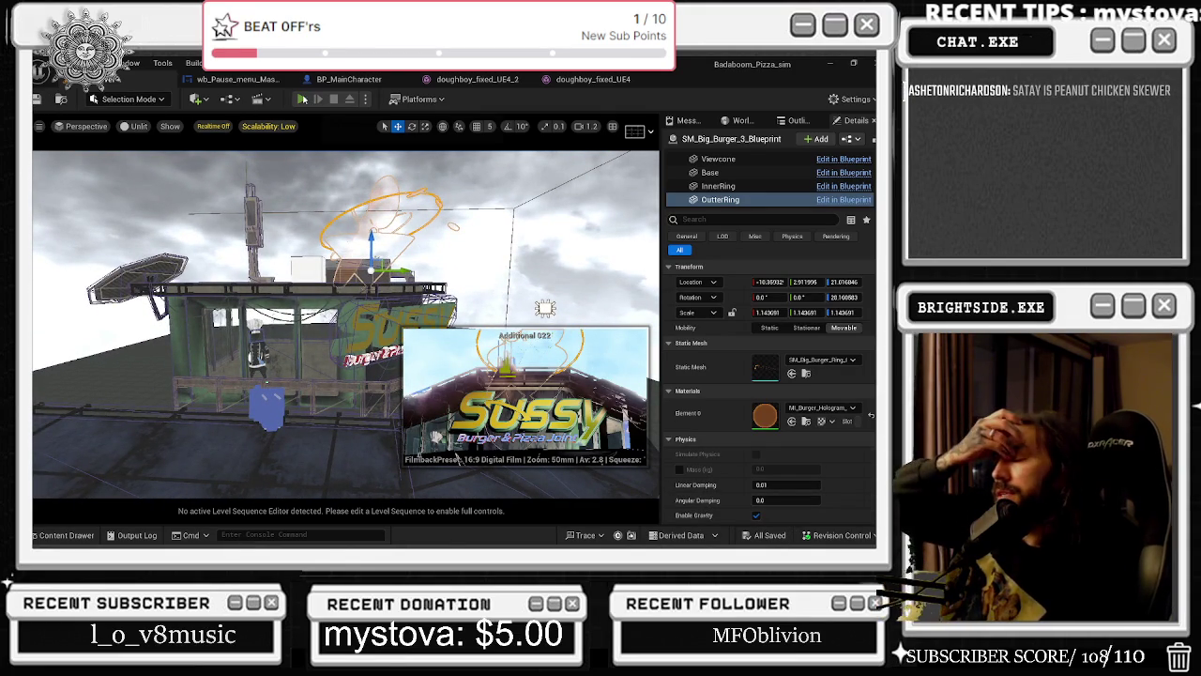
pyautogui.click(301, 98)
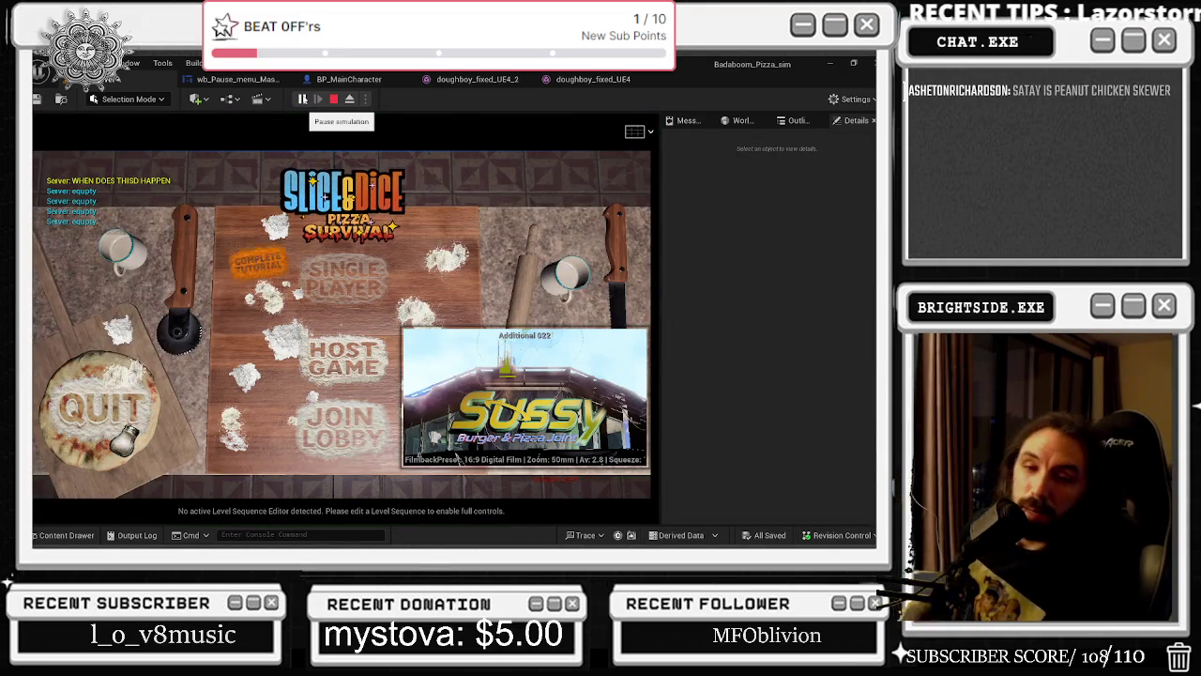
pyautogui.press('Escape')
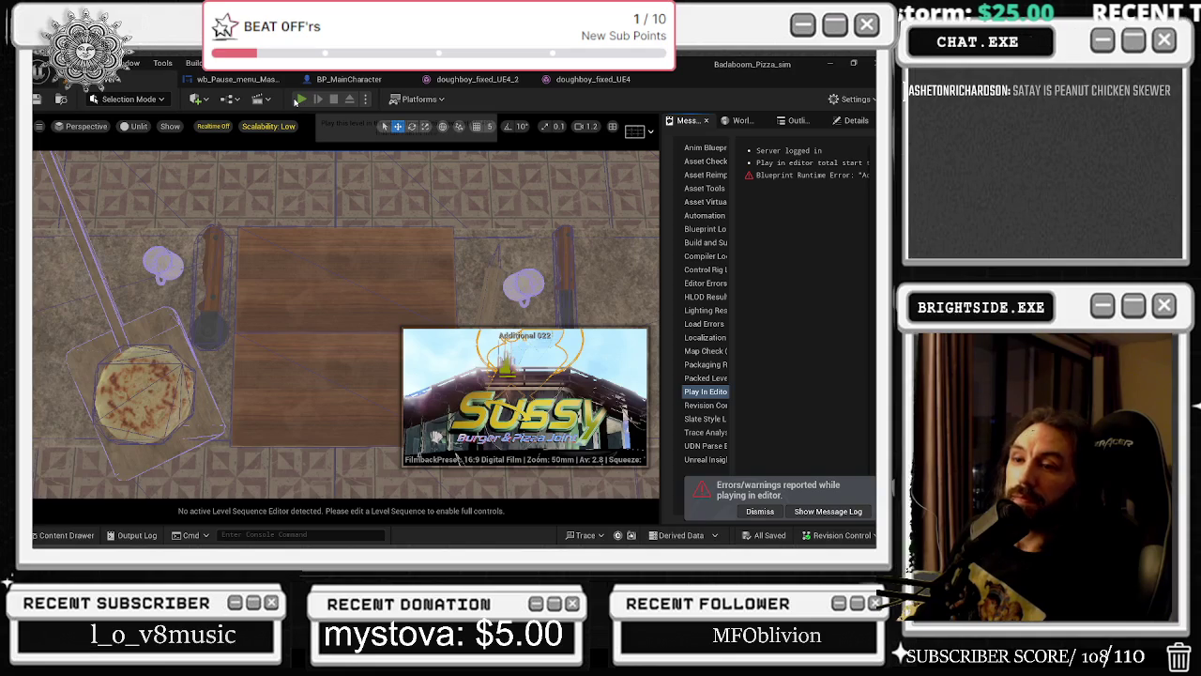
pyautogui.click(297, 100)
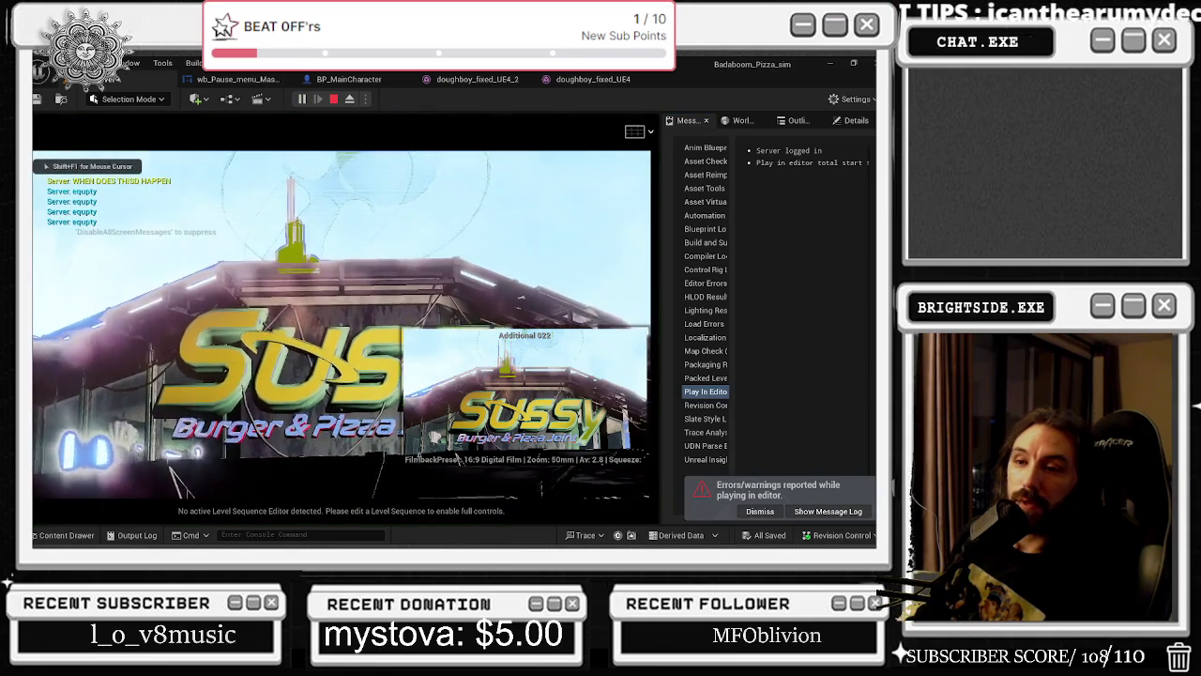
pyautogui.click(304, 244)
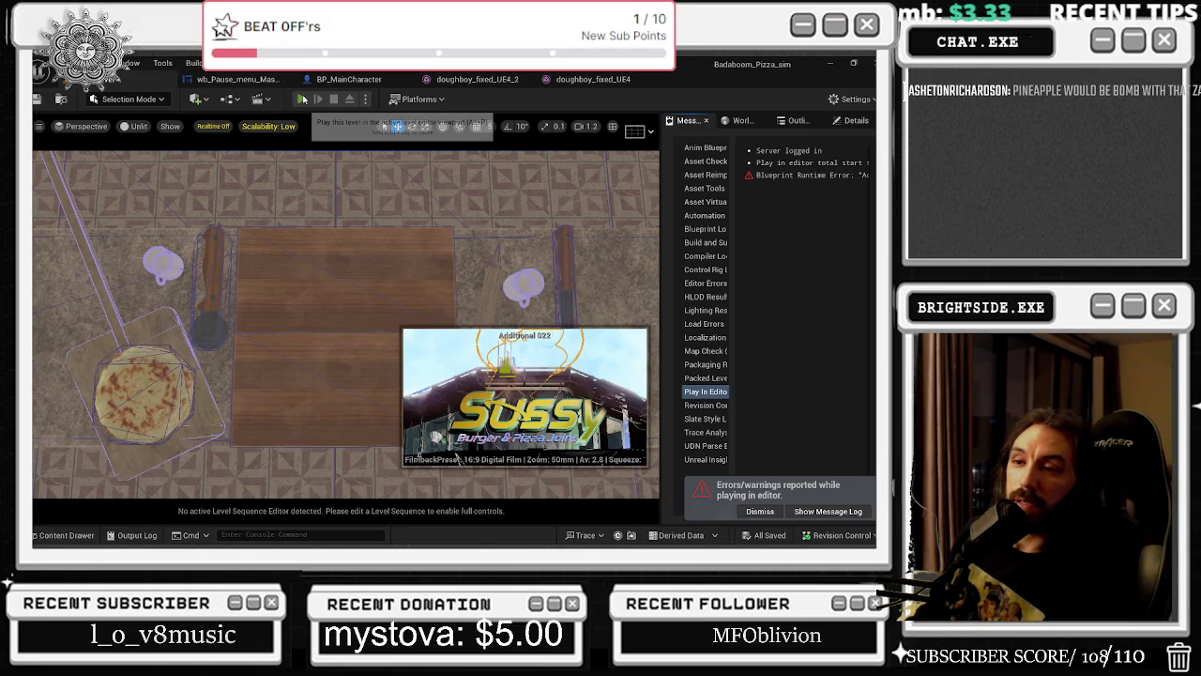
pyautogui.click(301, 99)
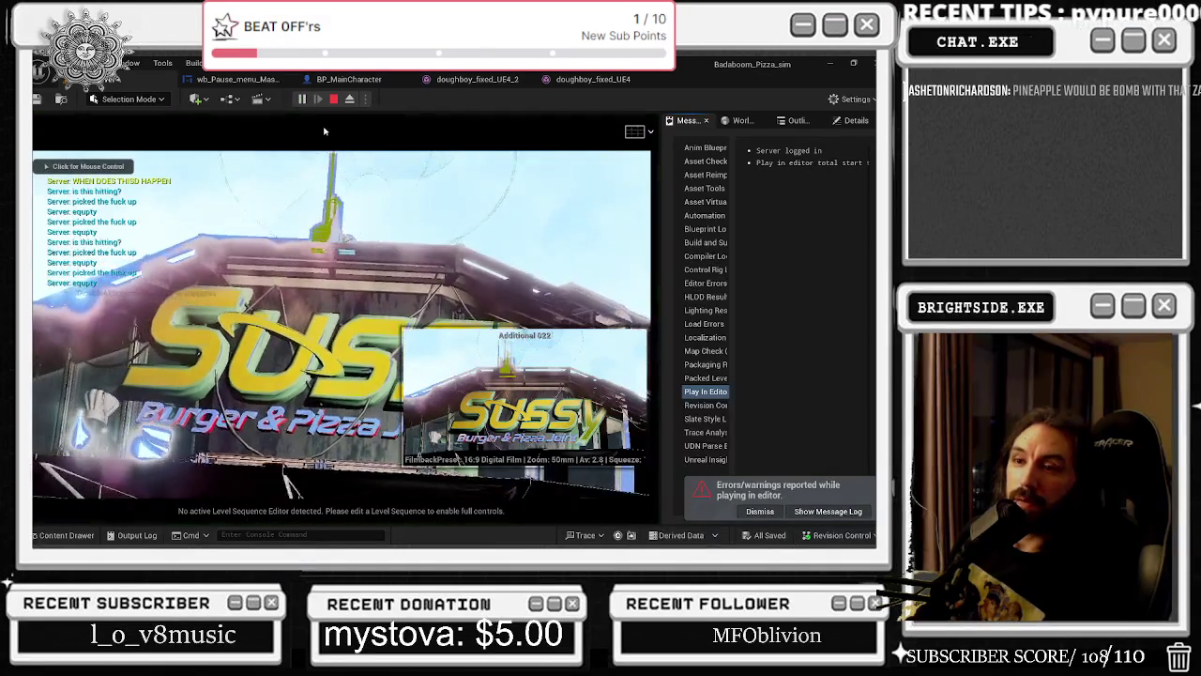
pyautogui.press('Escape')
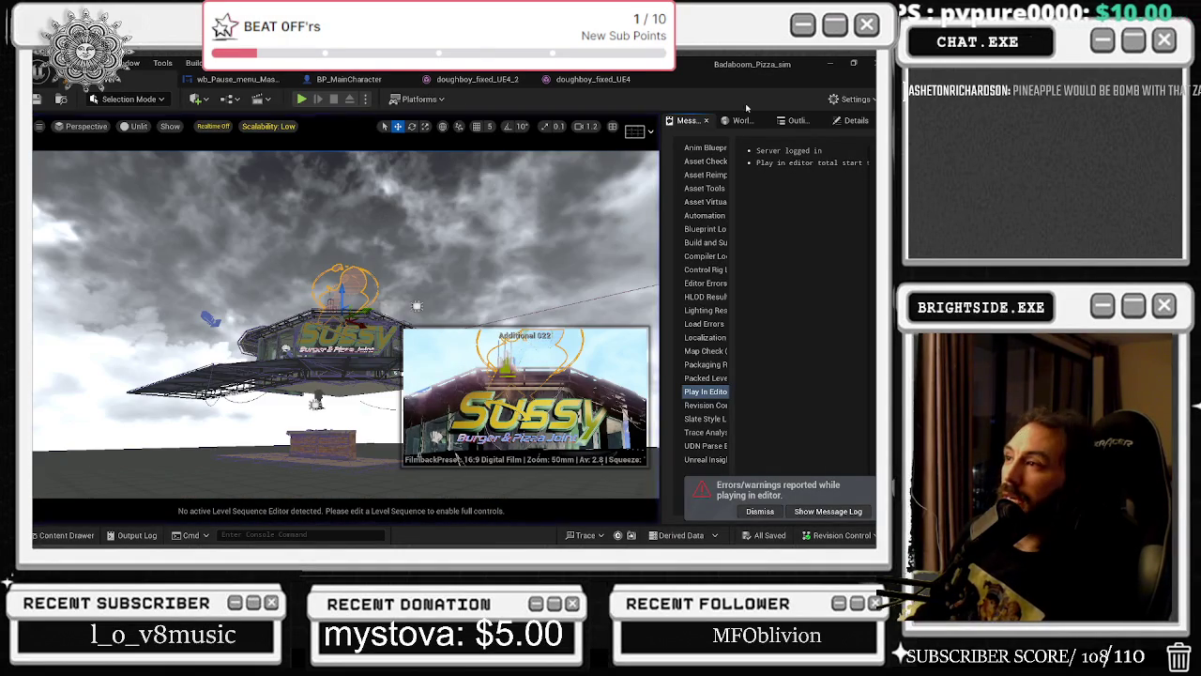
# Return to World Settings and reset the Lightmass Environment Color to its default.
pyautogui.click(796, 125)
pyautogui.click(855, 120)
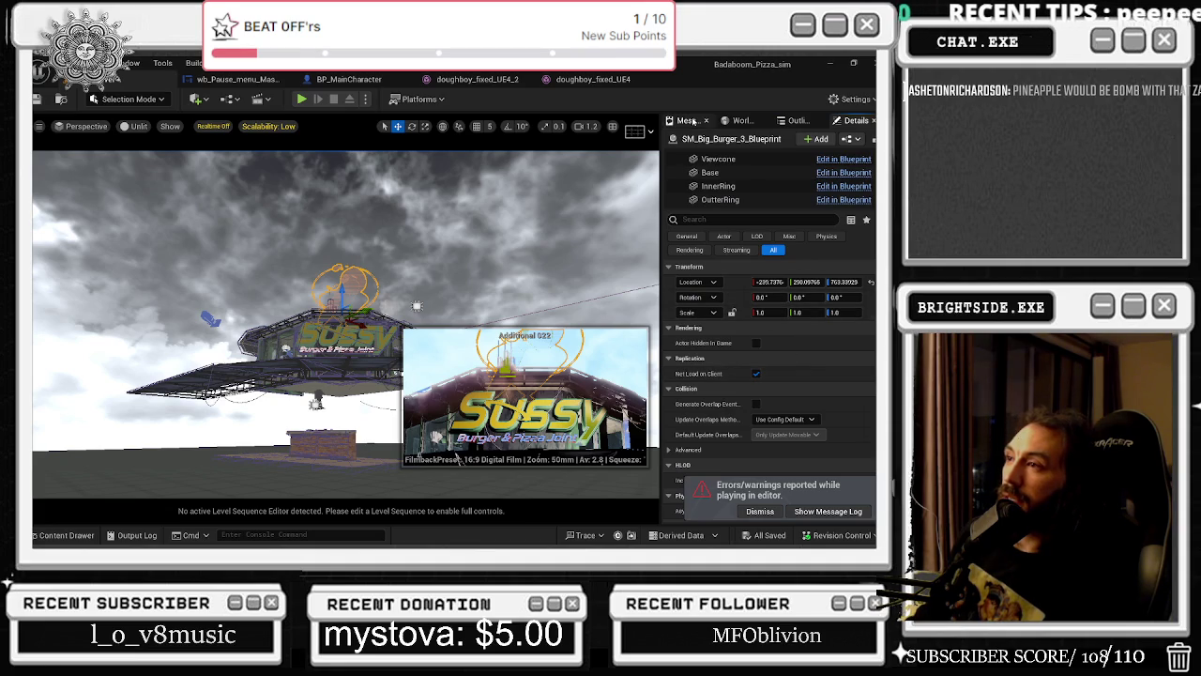
pyautogui.click(690, 120)
pyautogui.click(741, 120)
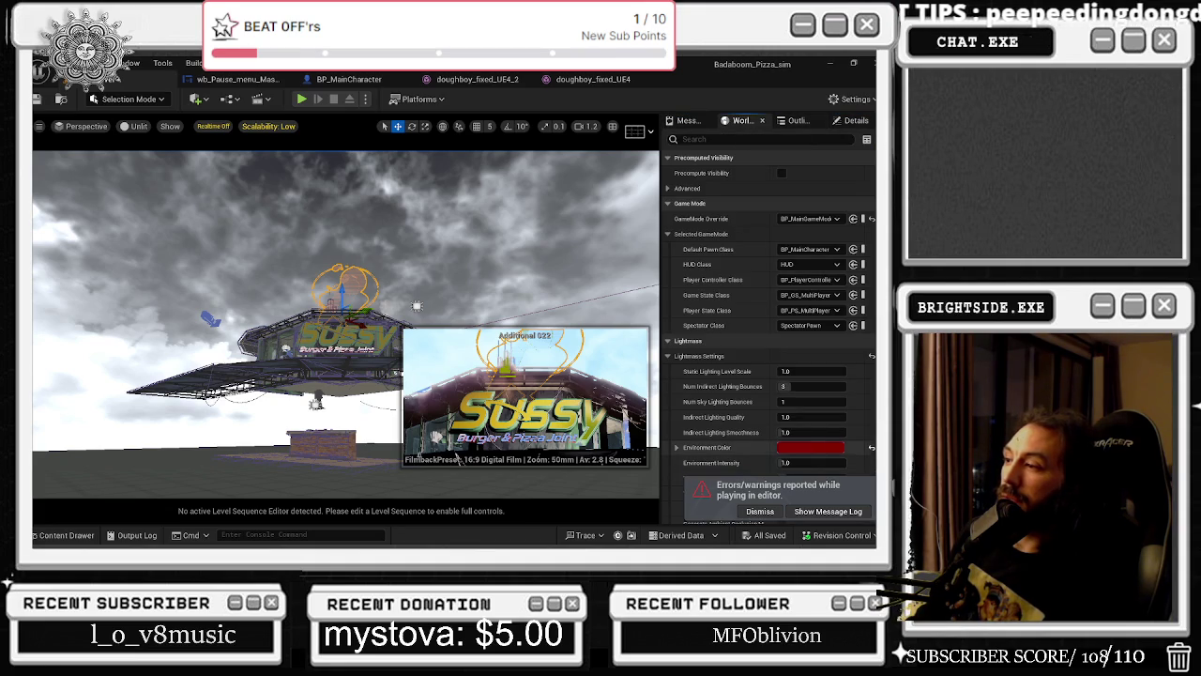
pyautogui.click(871, 447)
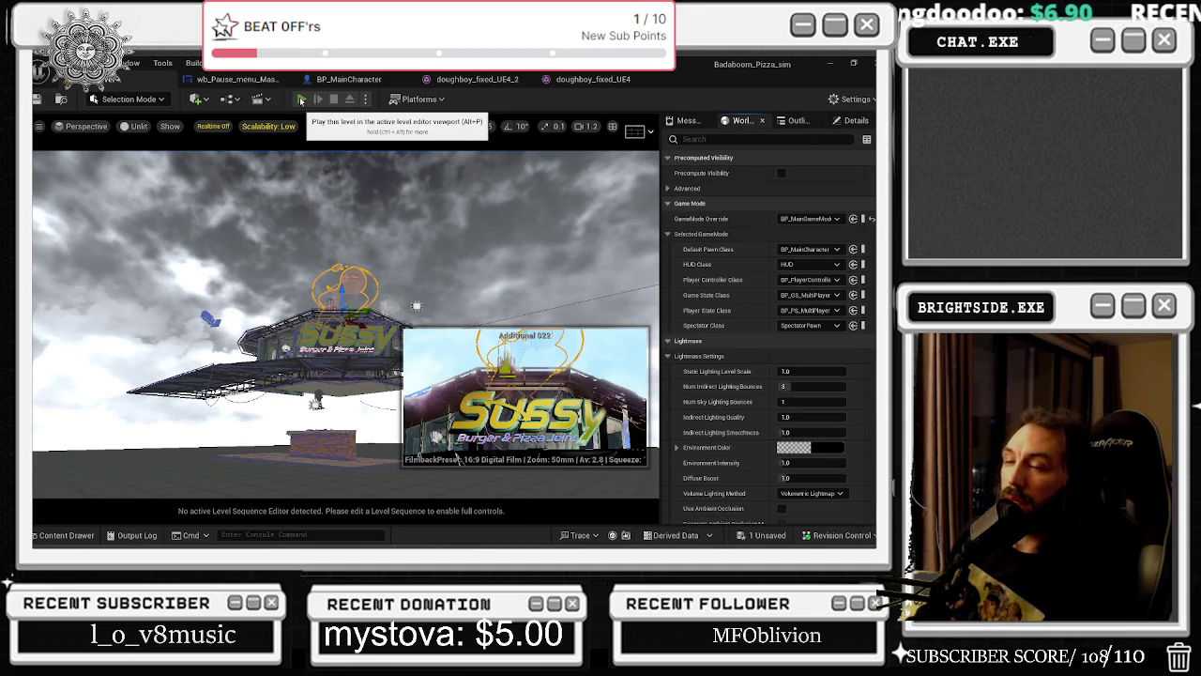
# Play-test the level briefly, then show the Additional 022 camera's properties.
pyautogui.click(301, 99)
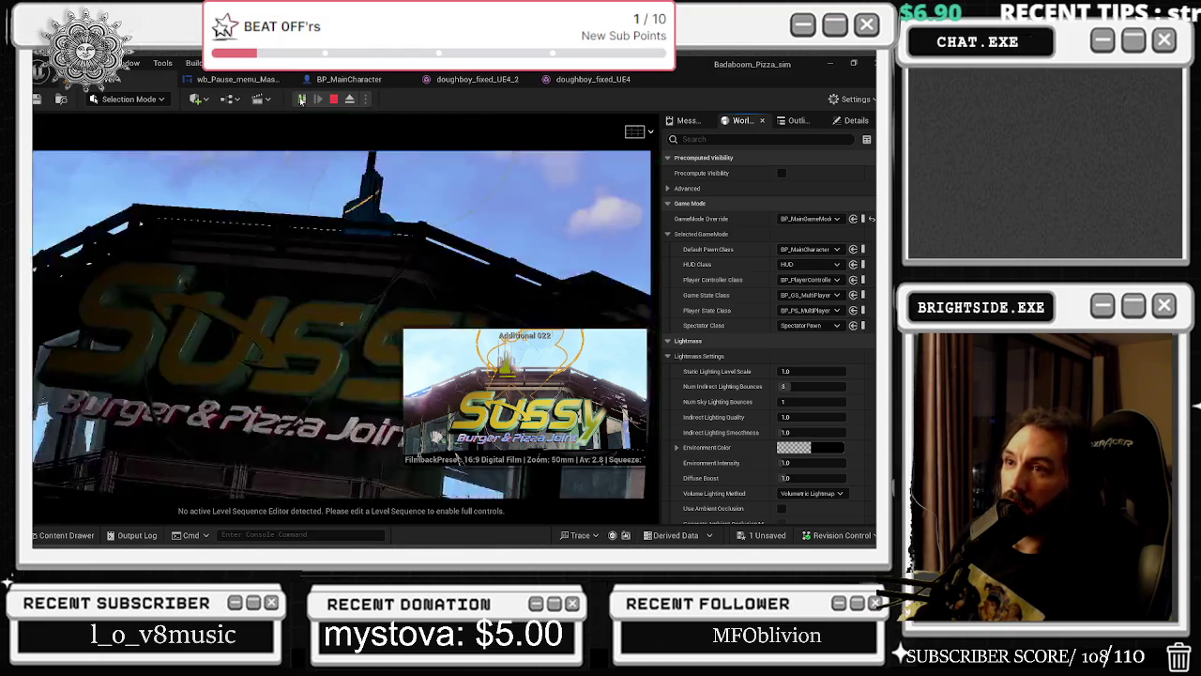
pyautogui.press('Escape')
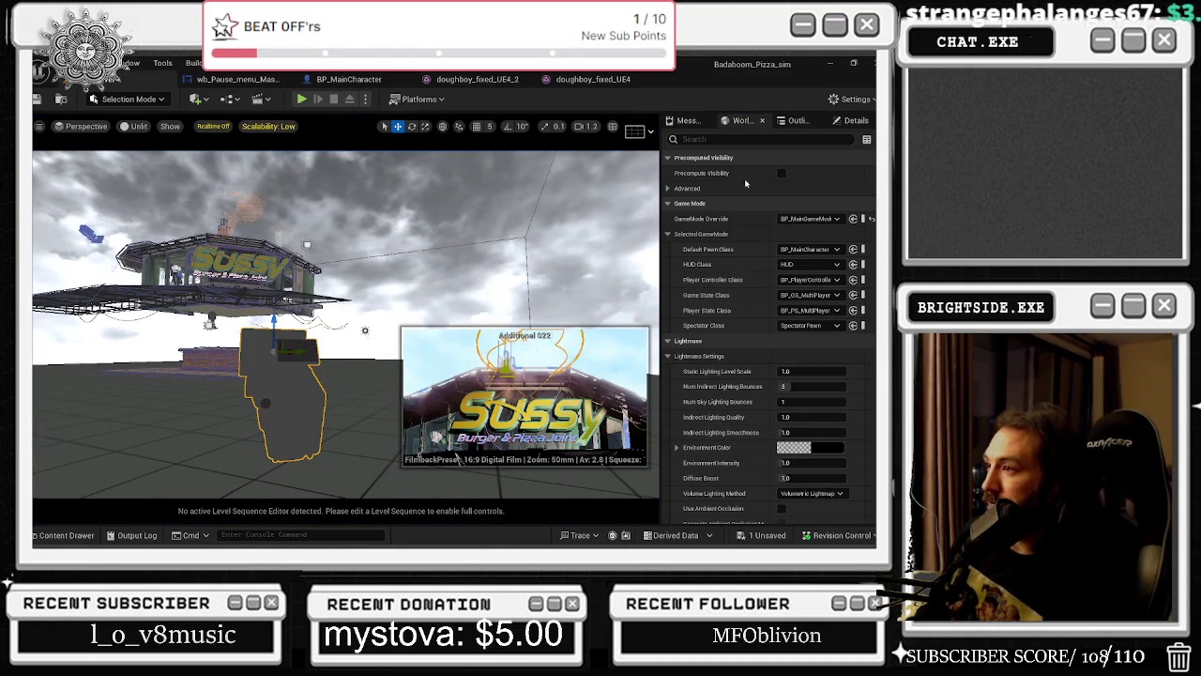
pyautogui.click(849, 122)
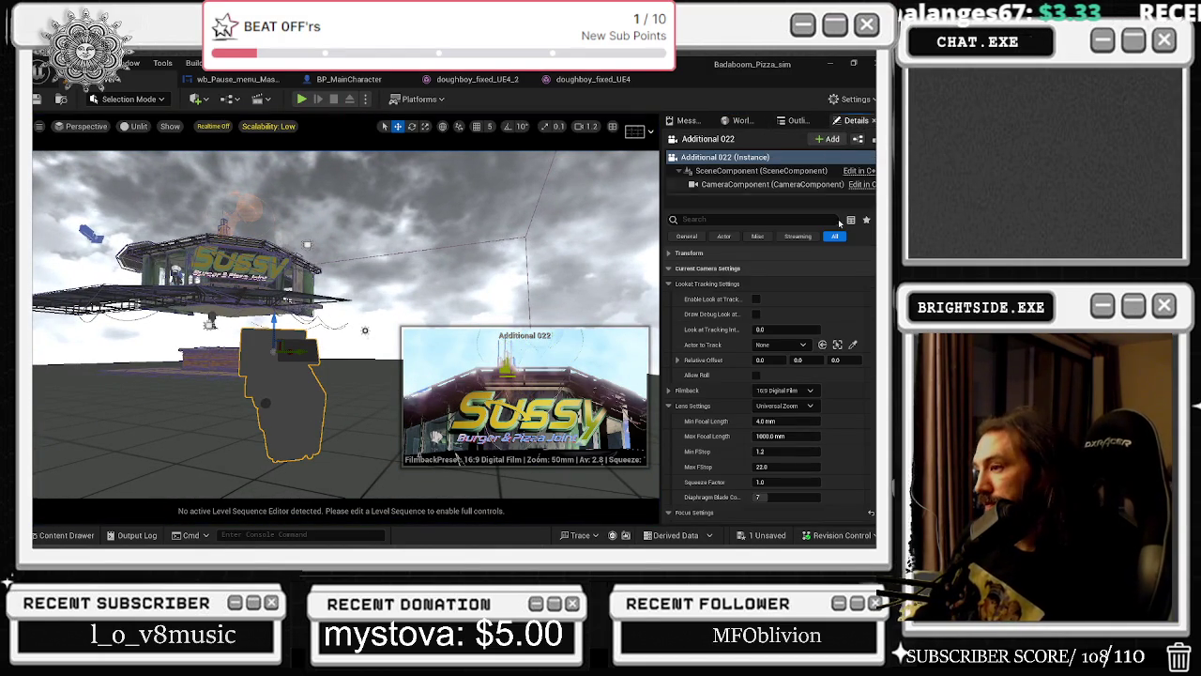
# Reset the Additional 022 camera's exposure compensation, raise it to about 5.4, and test-play.
pyautogui.scroll(-8, 853, 388)
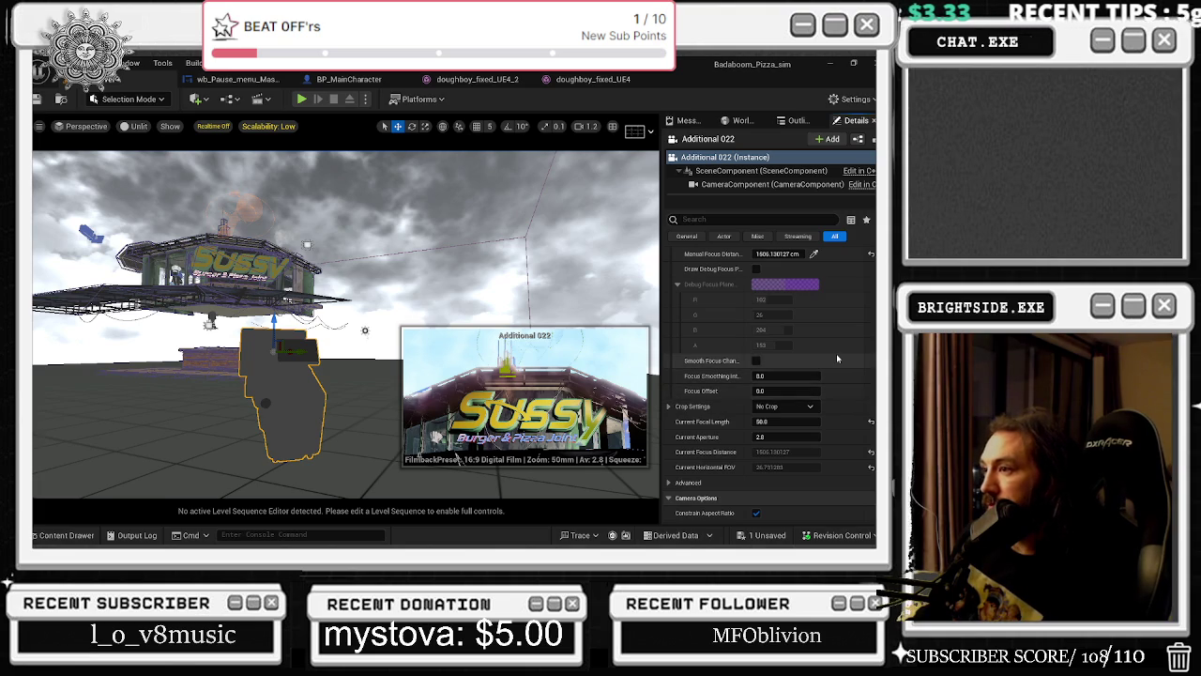
pyautogui.scroll(-10, 838, 358)
pyautogui.scroll(-10, 838, 358)
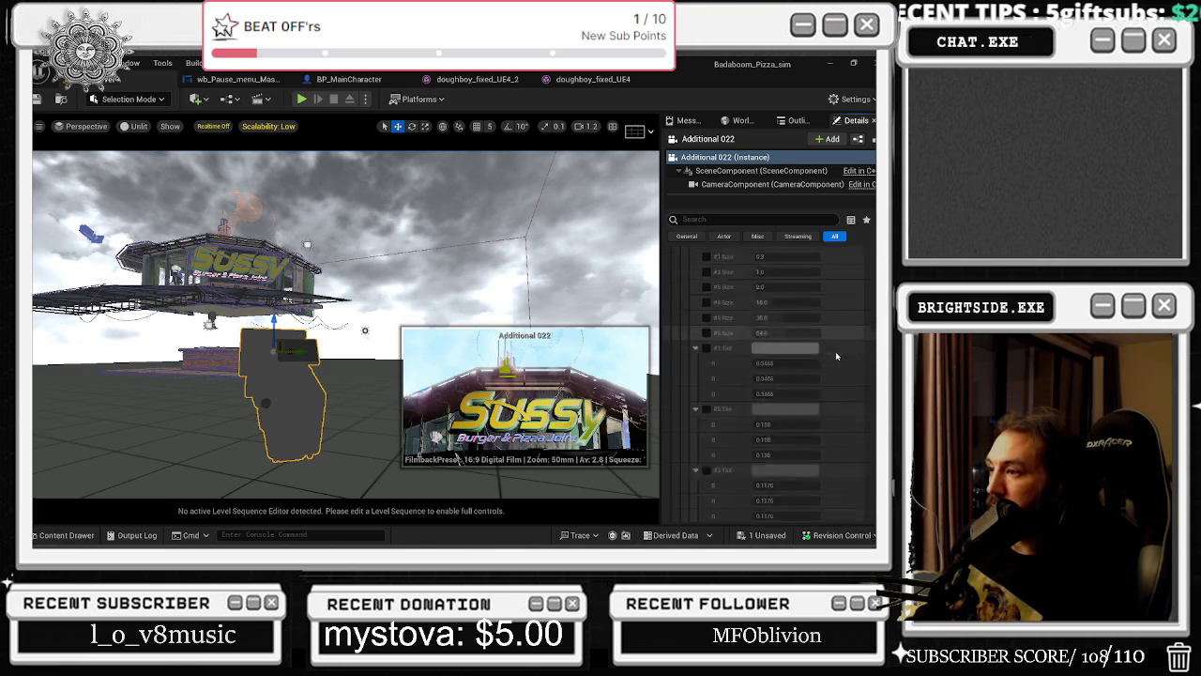
pyautogui.scroll(-3, 831, 348)
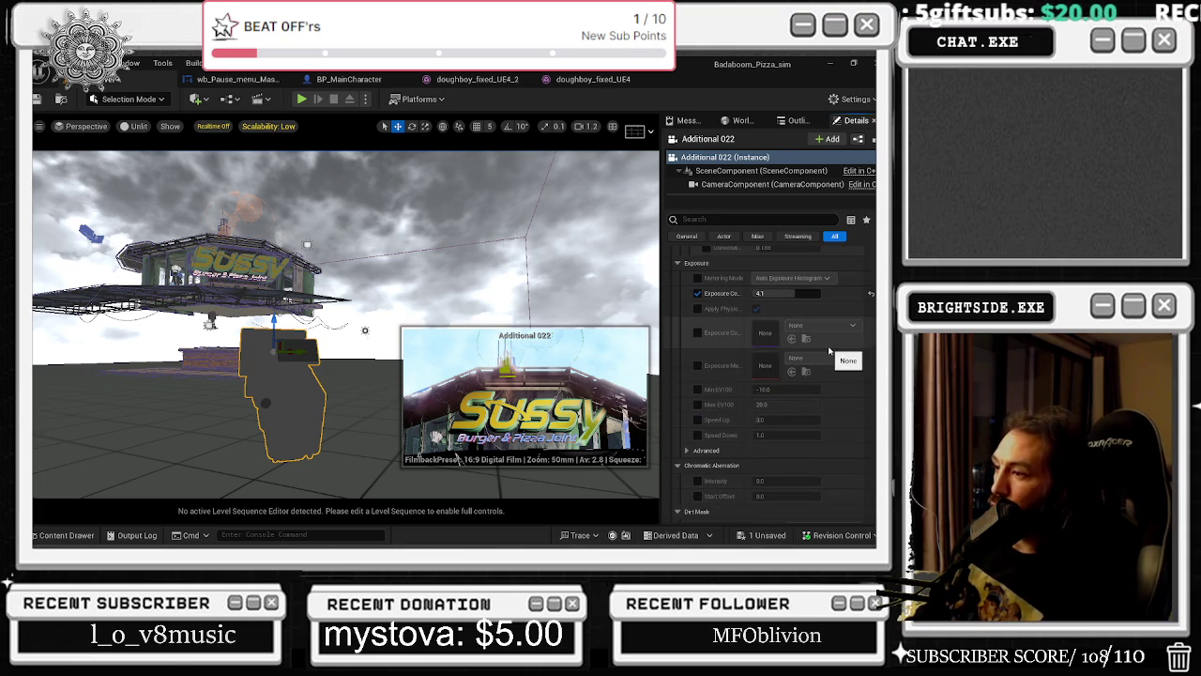
pyautogui.click(871, 295)
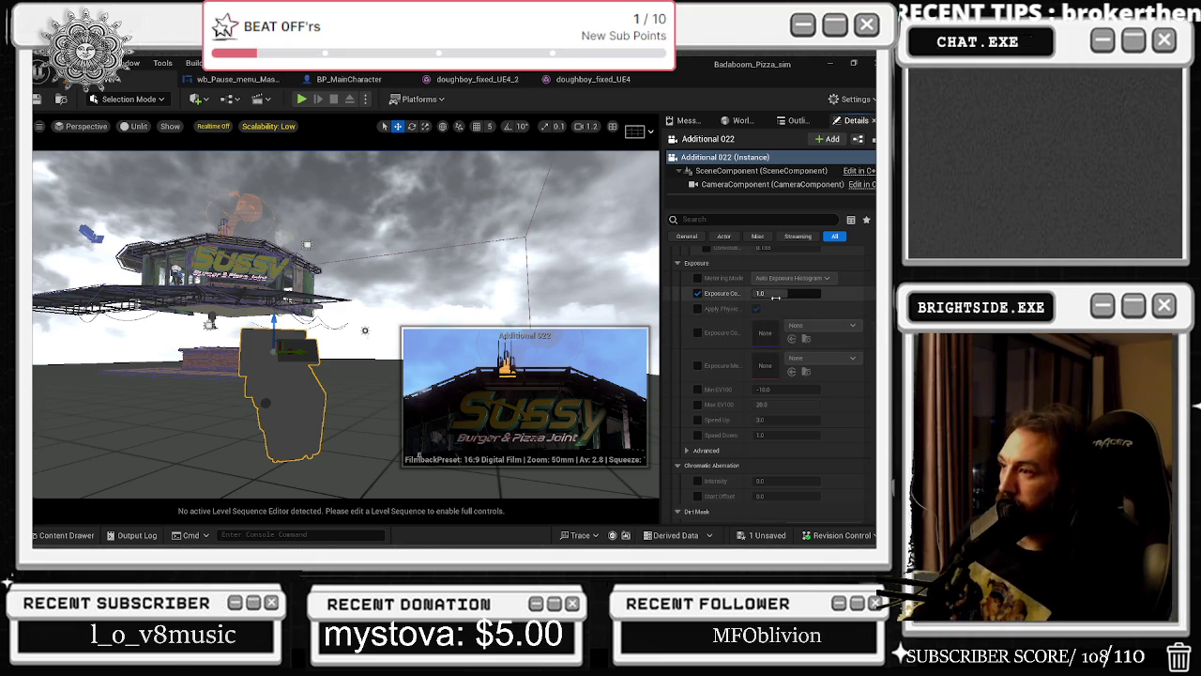
pyautogui.moveTo(775, 294); pyautogui.dragTo(807, 294)
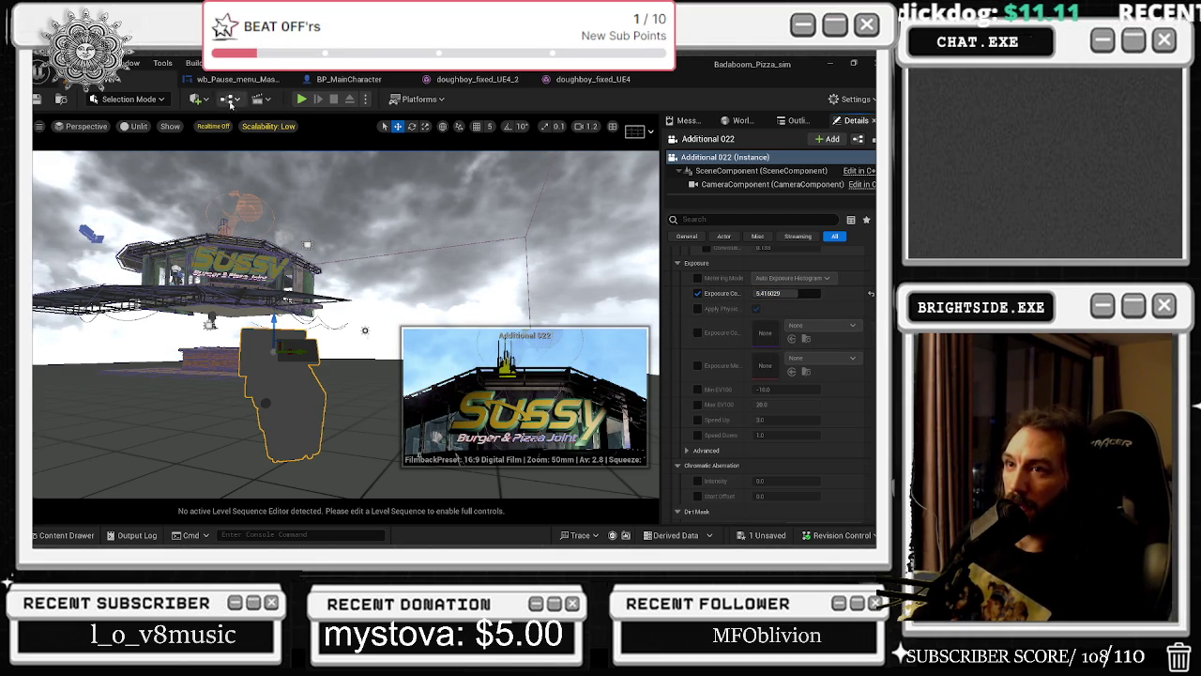
pyautogui.click(302, 99)
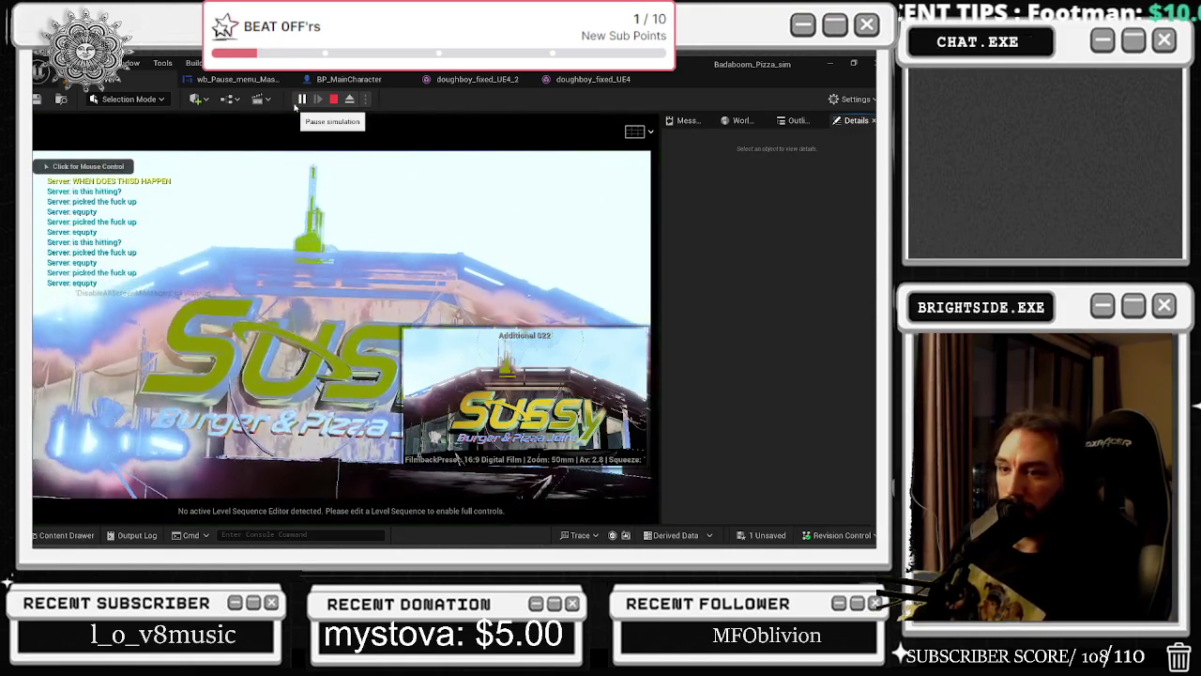
pyautogui.press('Escape')
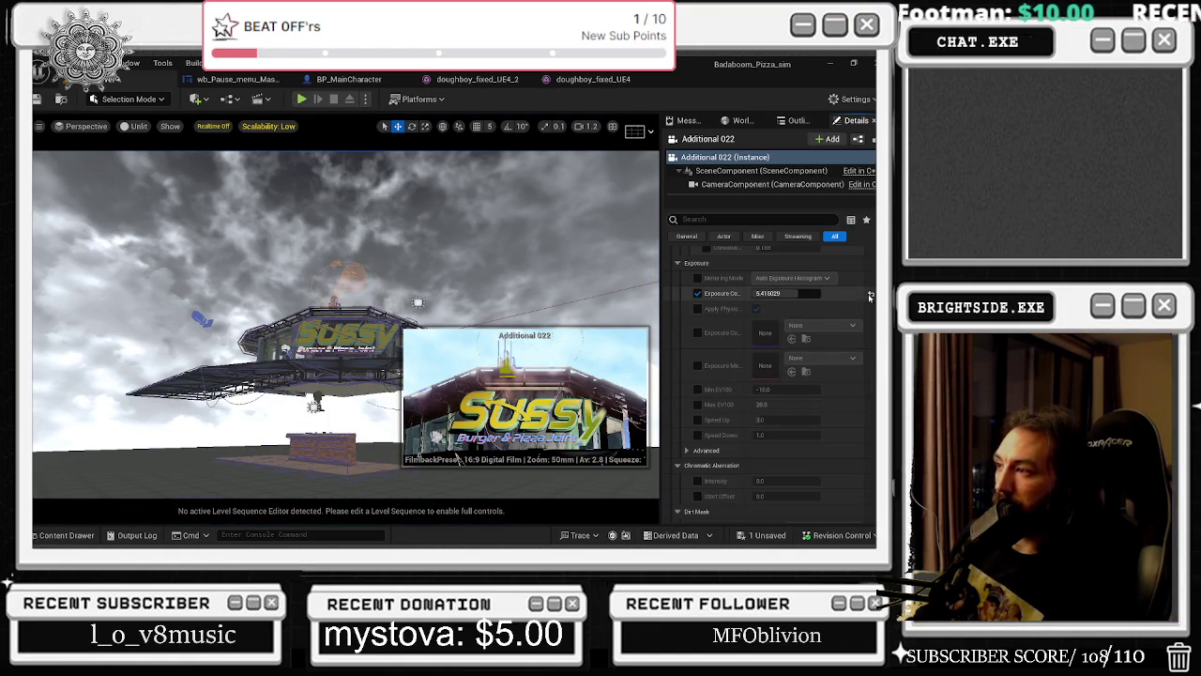
# Try exposure compensation values of -7.3 and 2.15, ending reset at 1.0.
pyautogui.click(871, 293)
pyautogui.moveTo(778, 294); pyautogui.dragTo(713, 294)
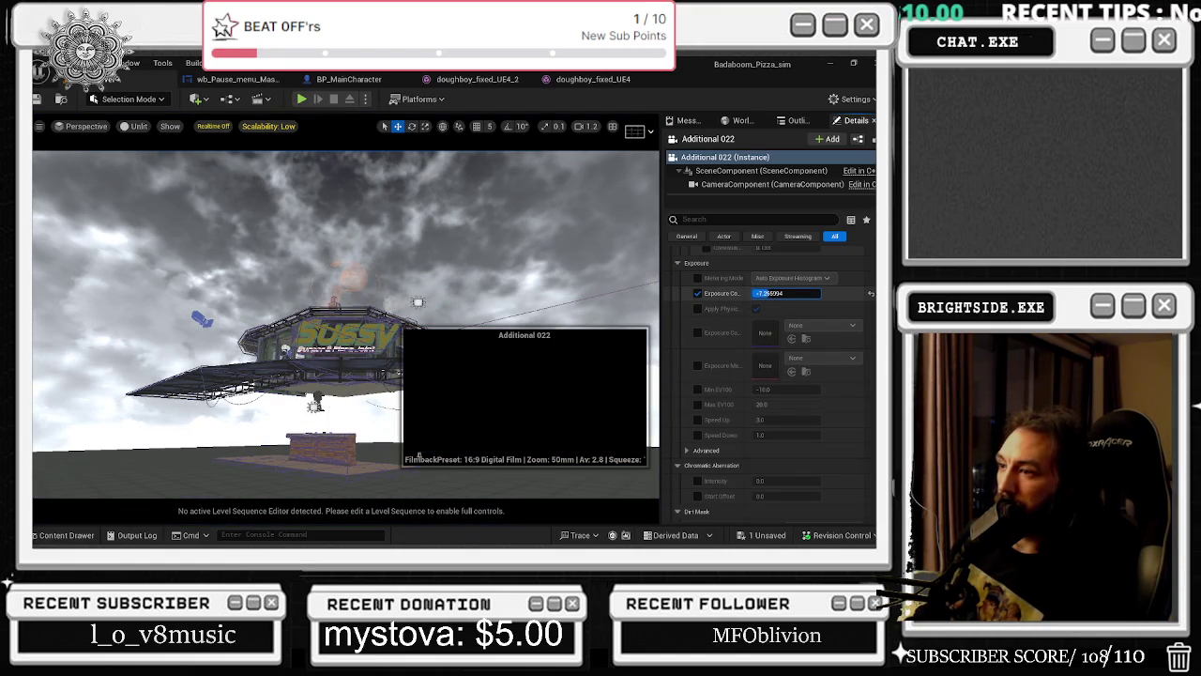
pyautogui.click(871, 294)
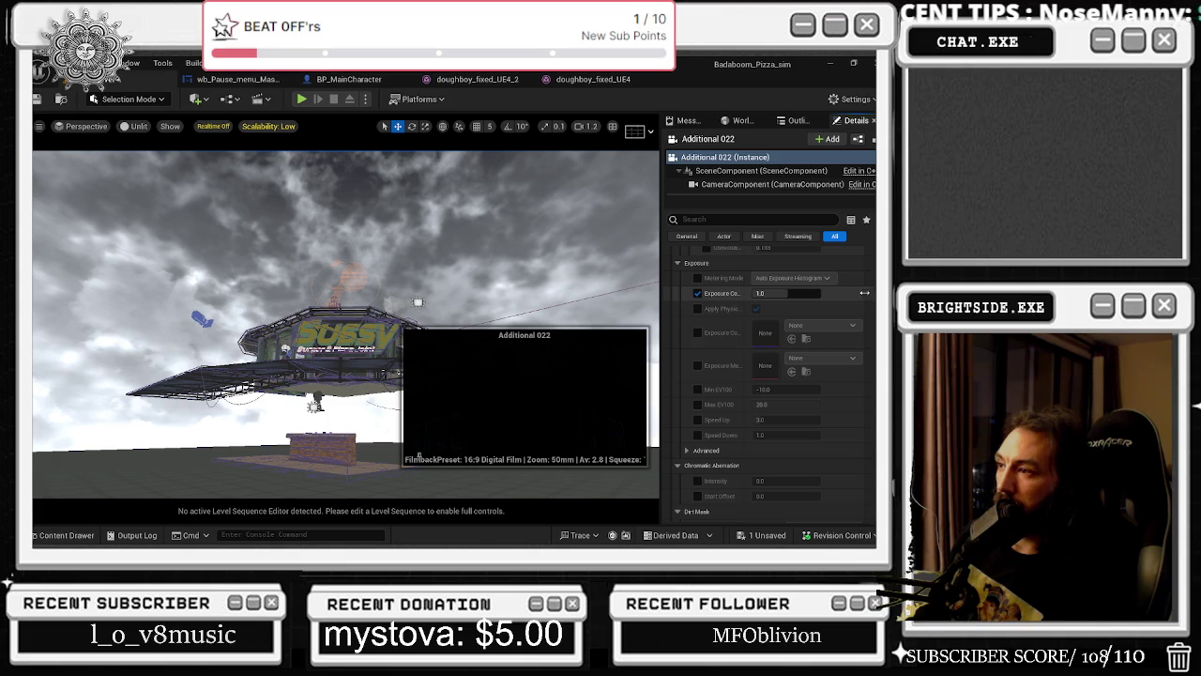
pyautogui.moveTo(767, 293); pyautogui.dragTo(777, 293)
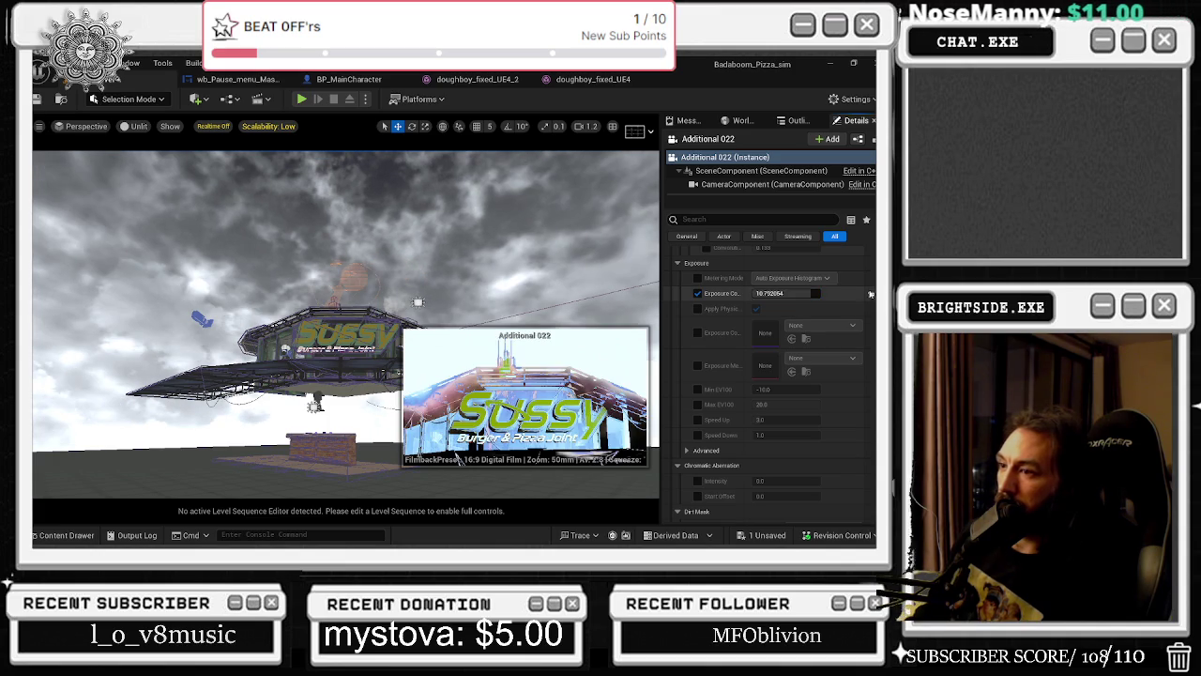
pyautogui.click(871, 295)
pyautogui.moveTo(633, 339); pyautogui.dragTo(435, 226)
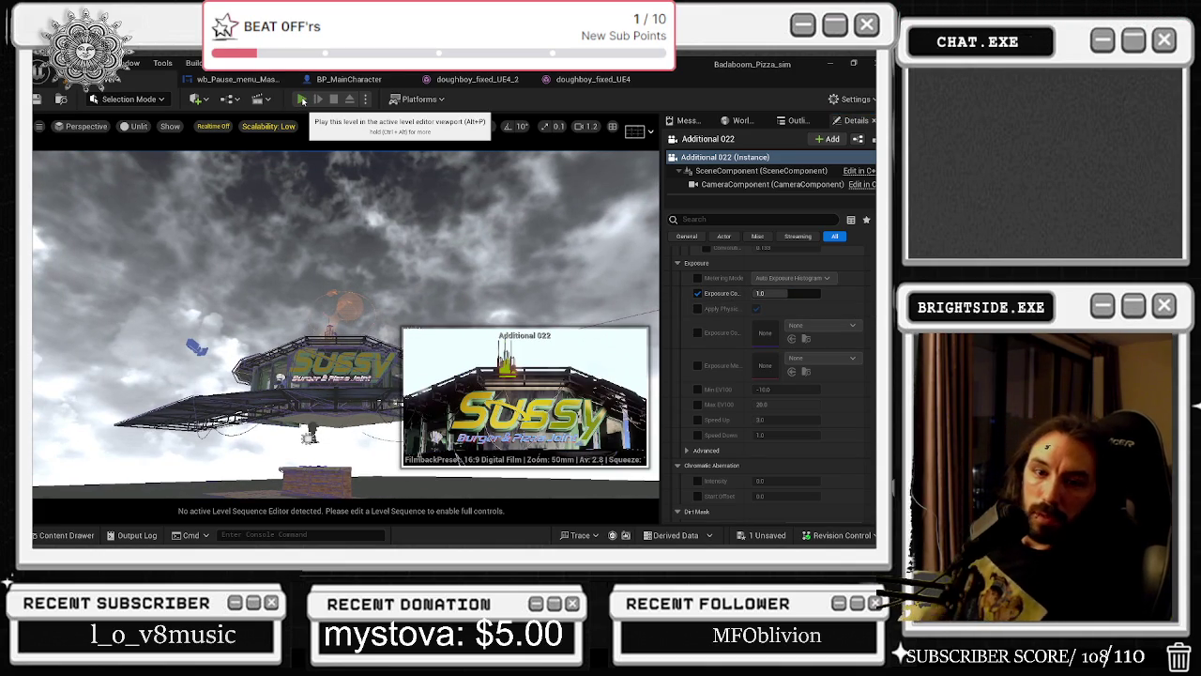
# Play-test the level twice, stopping each session.
pyautogui.click(301, 100)
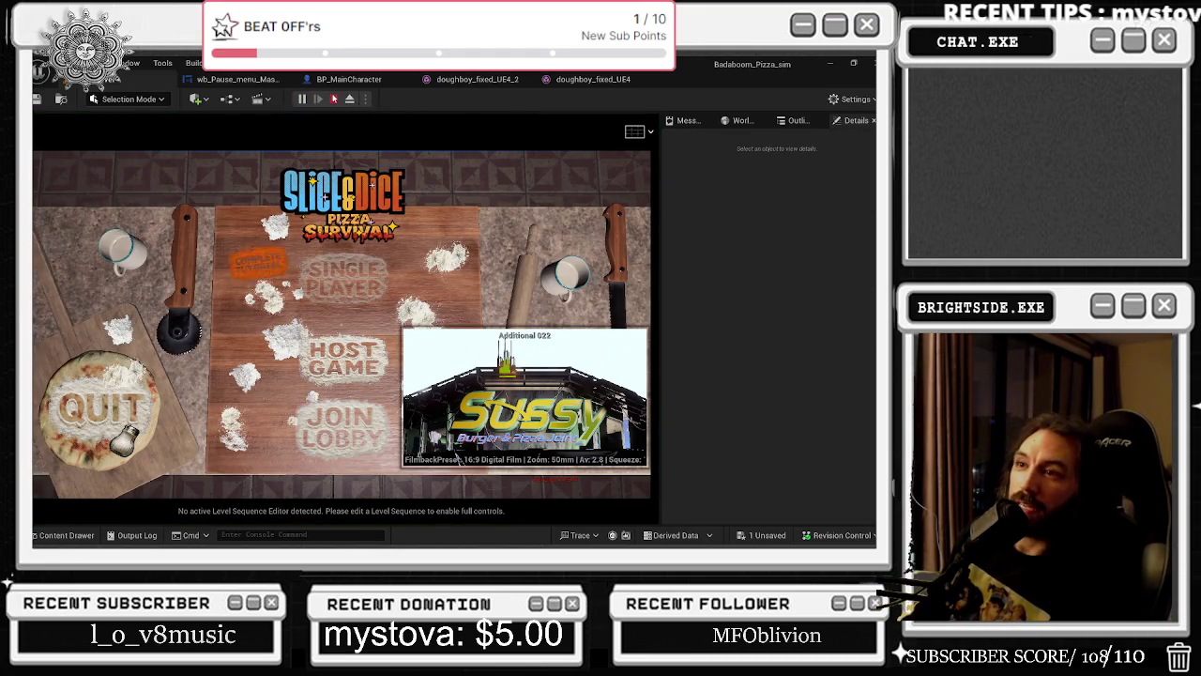
pyautogui.click(333, 99)
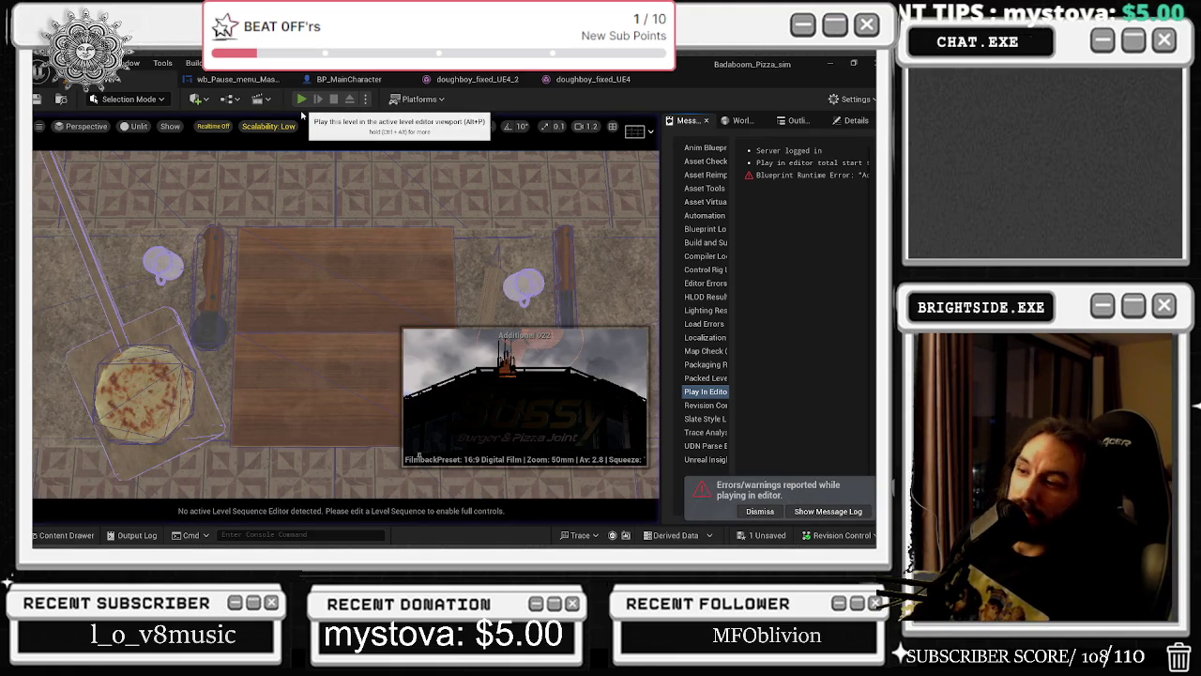
pyautogui.click(302, 101)
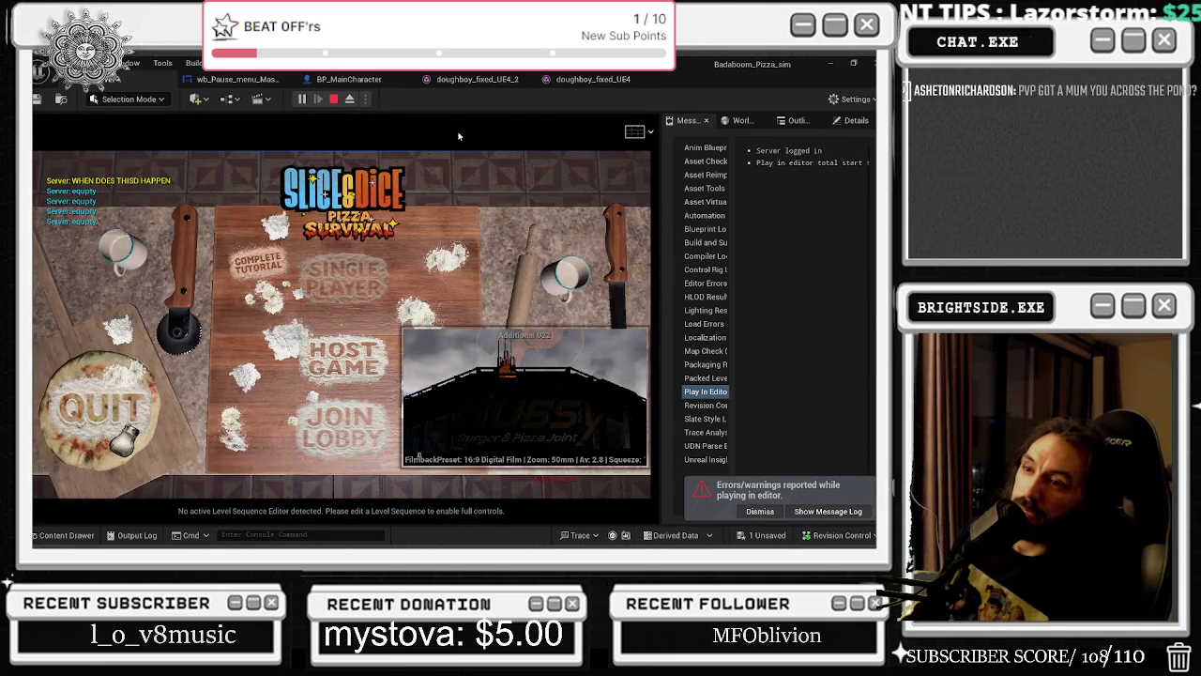
pyautogui.press('Escape')
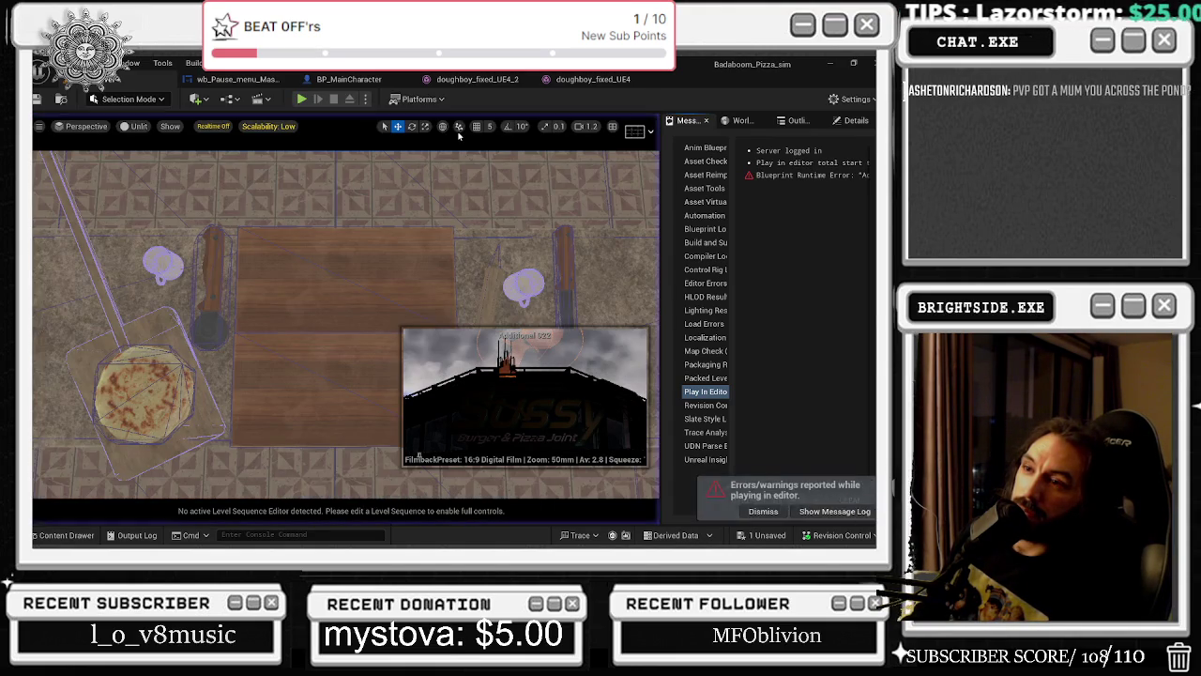
# Swing the view to the grid and check the Outliner, camera Details and World Settings.
pyautogui.moveTo(185, 156); pyautogui.dragTo(185, 156)
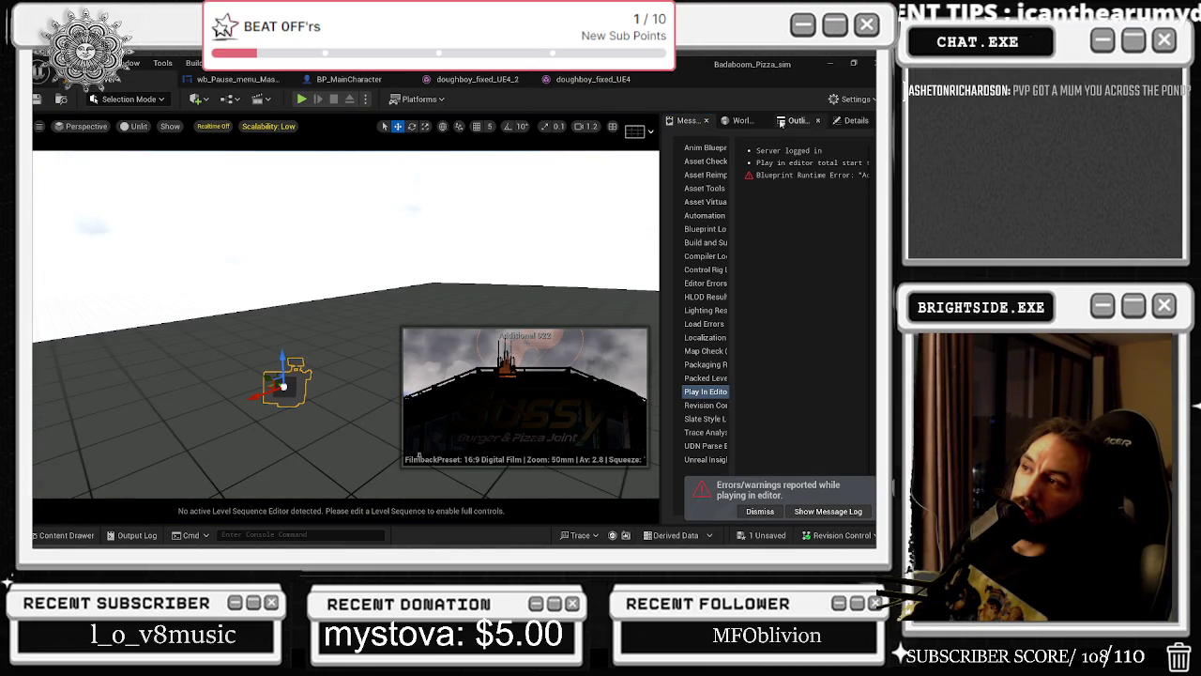
pyautogui.click(781, 121)
pyautogui.click(847, 121)
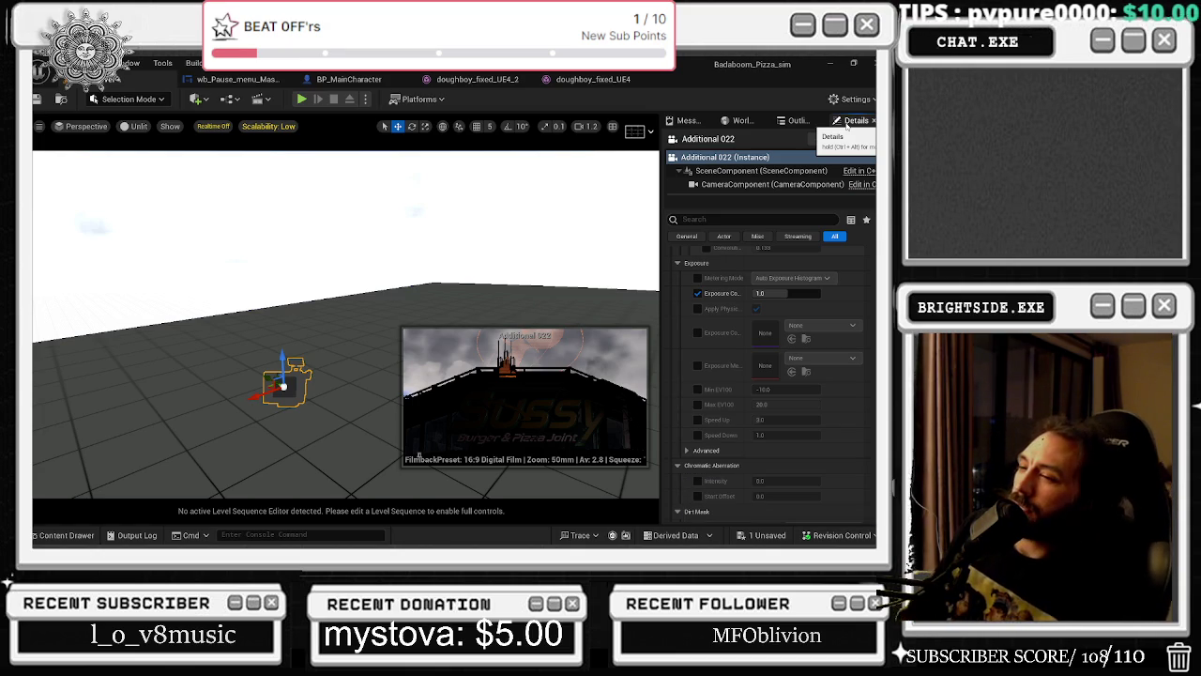
pyautogui.click(743, 121)
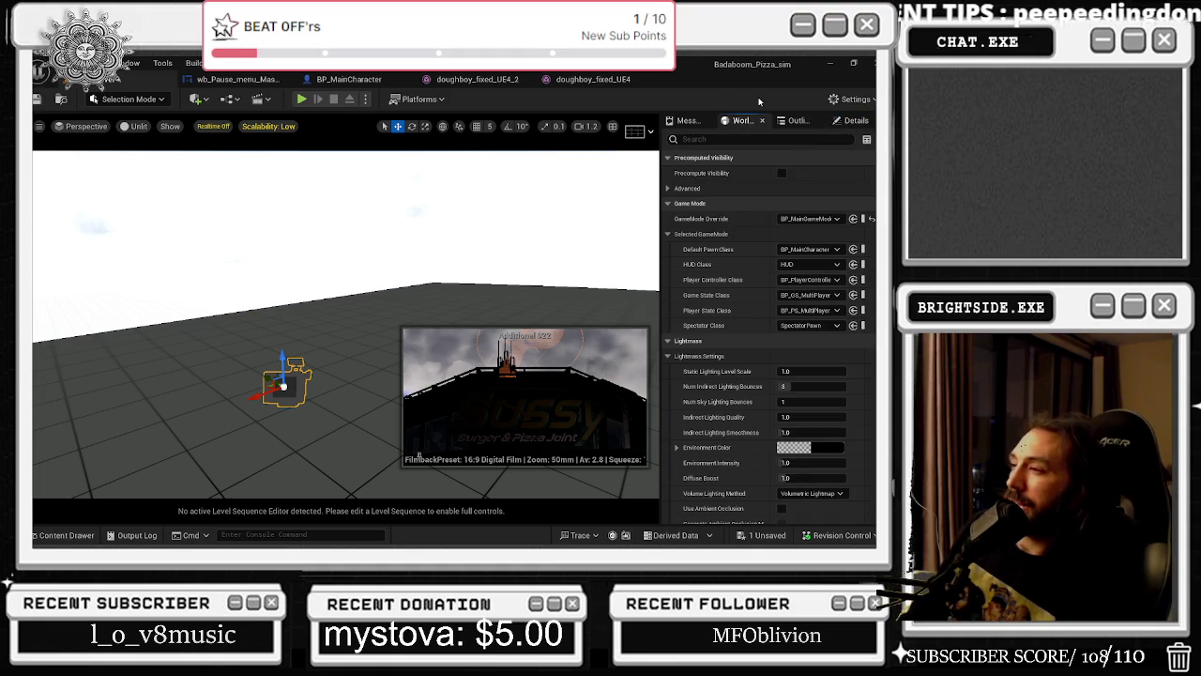
# Enable the Additional 022 camera's Color Grading white-balance Temperature override at about 7403.
pyautogui.click(795, 122)
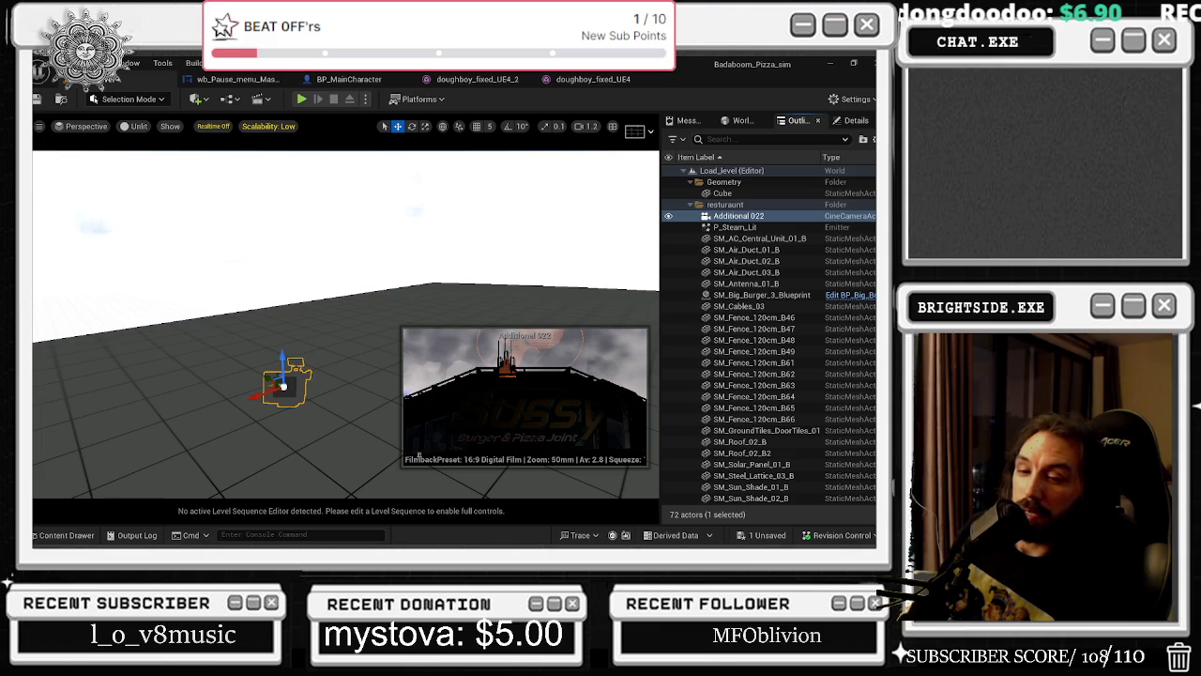
pyautogui.click(852, 120)
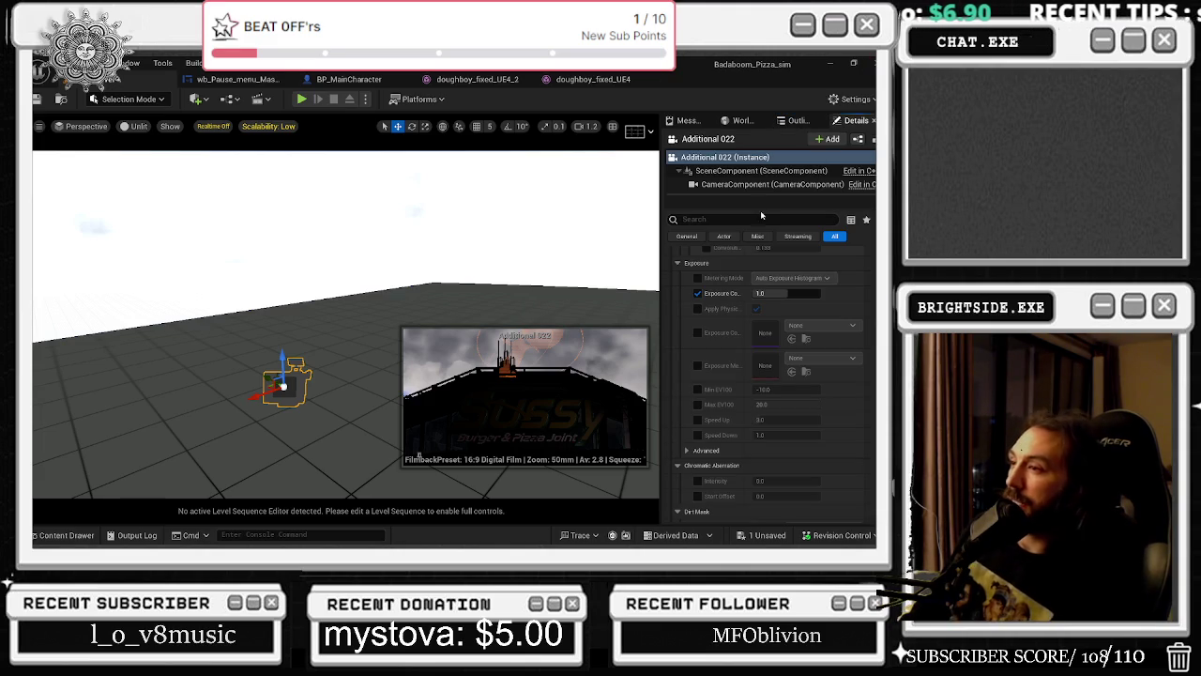
pyautogui.scroll(-10, 698, 297)
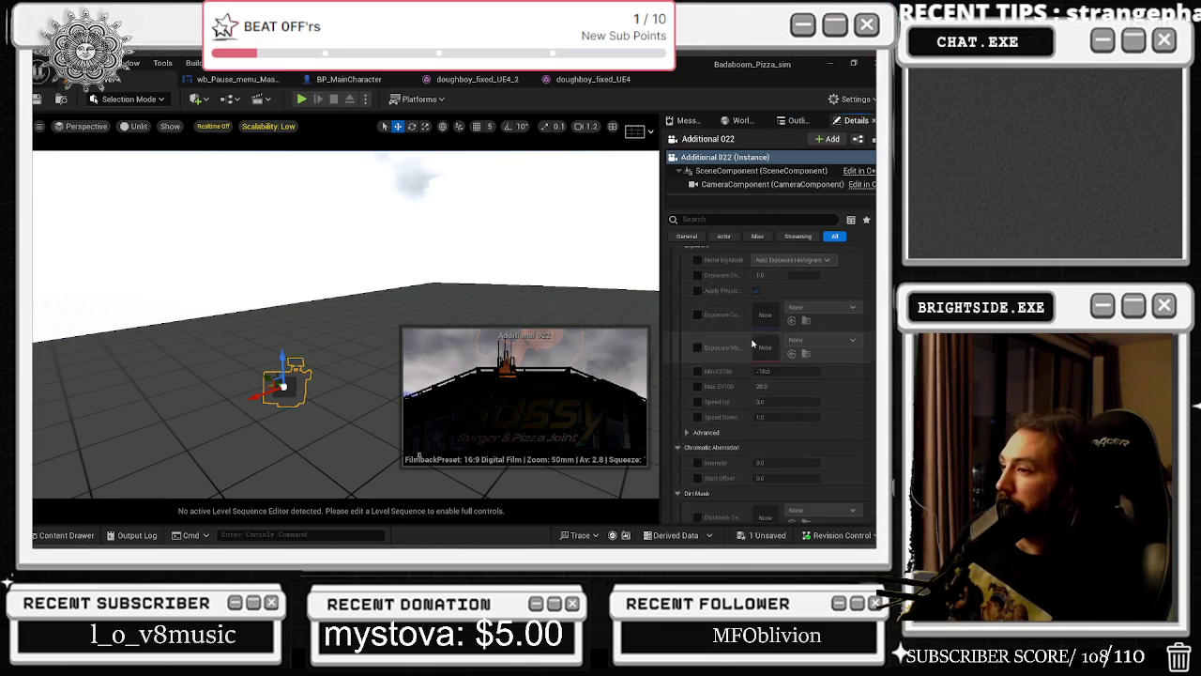
pyautogui.scroll(-10, 756, 362)
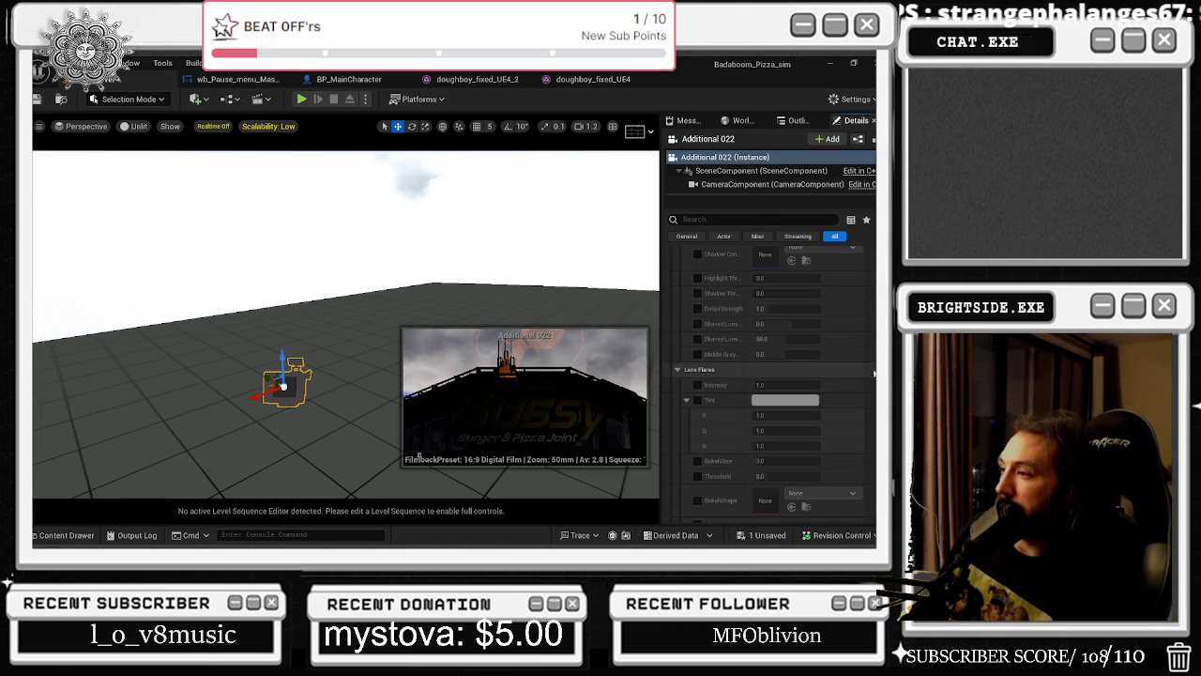
pyautogui.scroll(-5, 770, 376)
pyautogui.scroll(-1, 770, 385)
pyautogui.scroll(3, 770, 385)
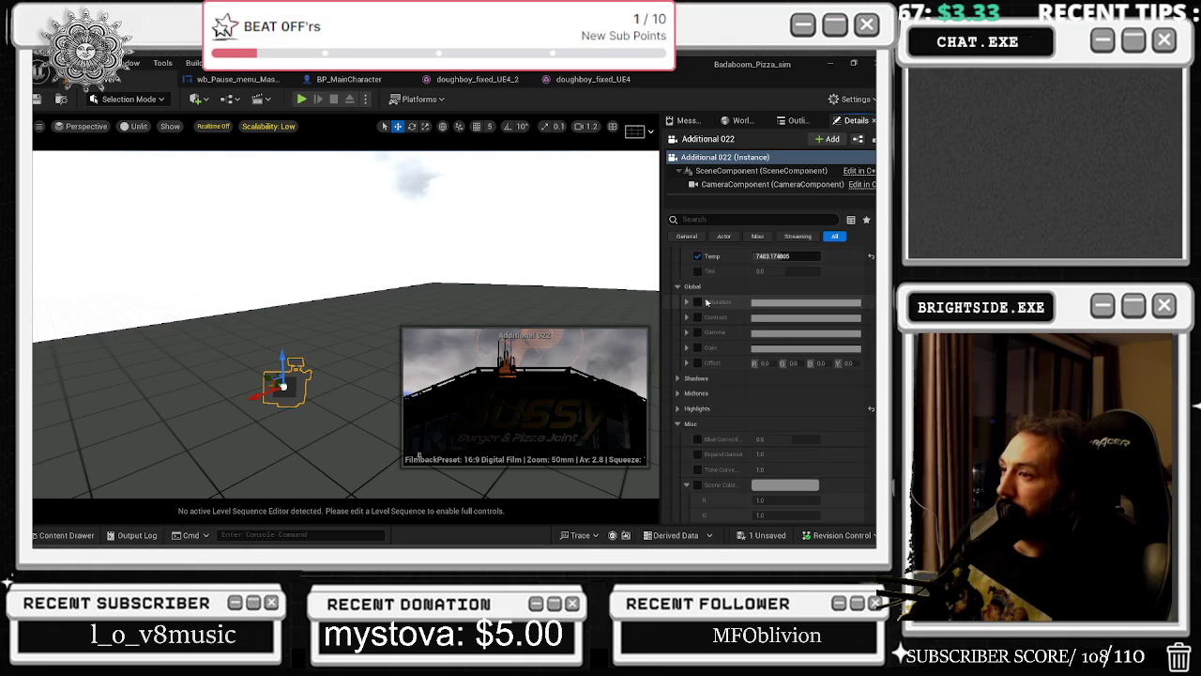
pyautogui.scroll(2, 705, 306)
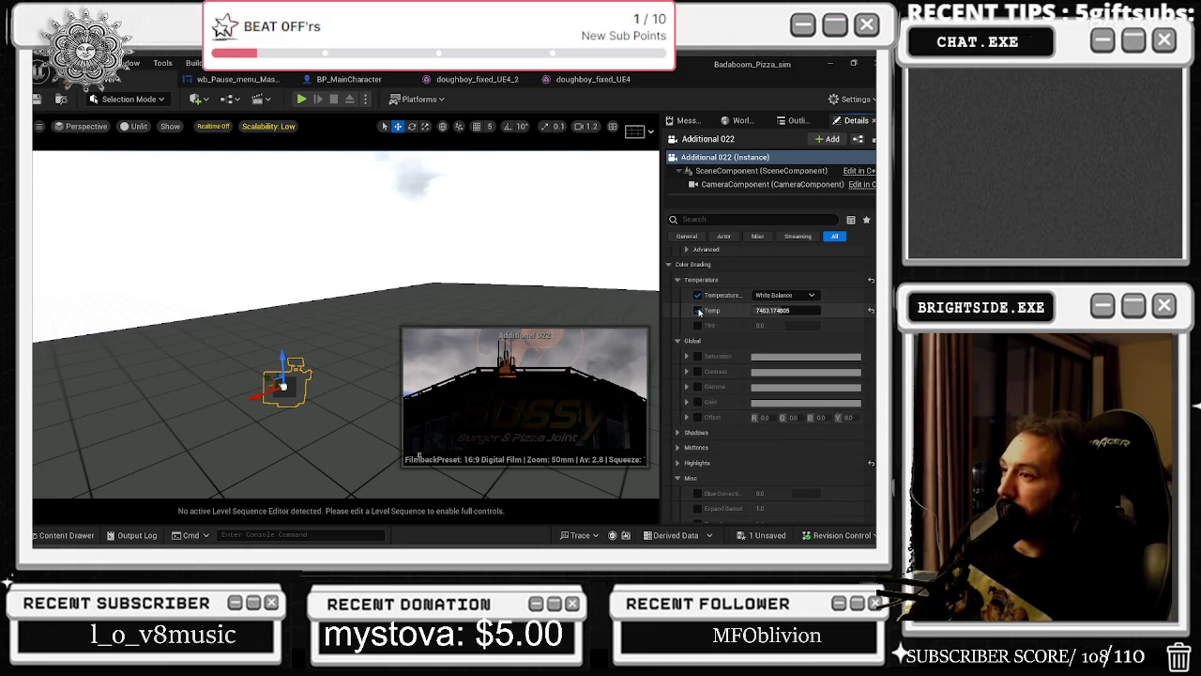
pyautogui.click(698, 310)
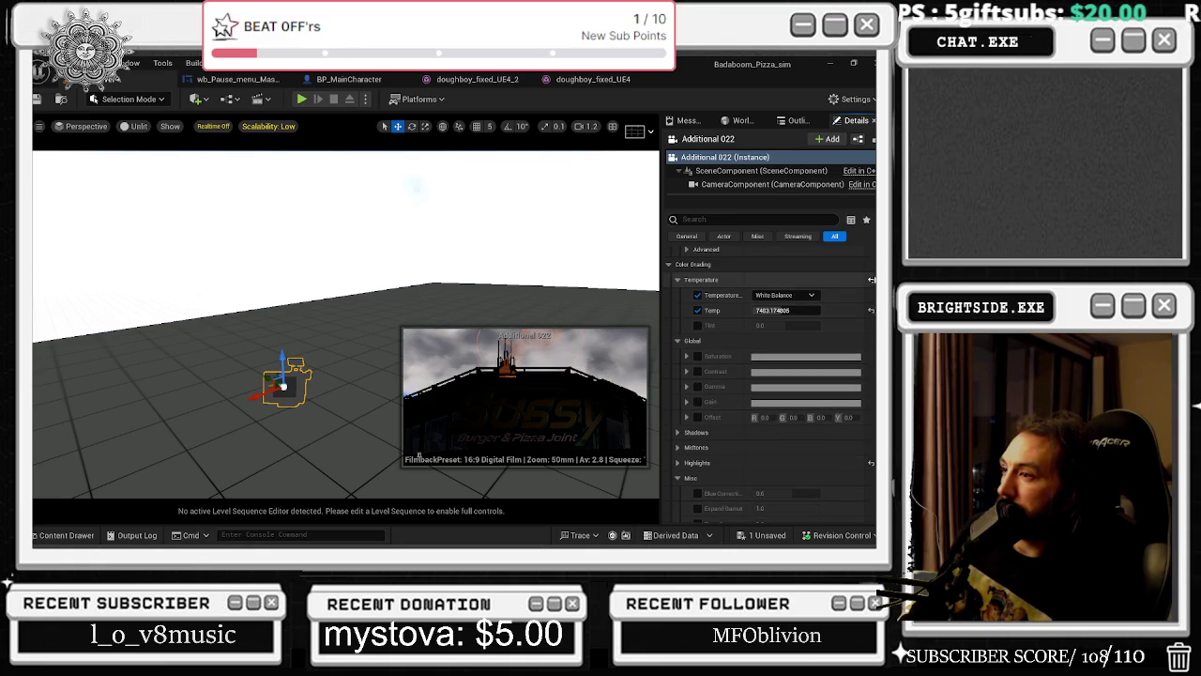
# Scroll through the camera settings and fly the view until the Sussy building is fully visible.
pyautogui.scroll(-6, 774, 385)
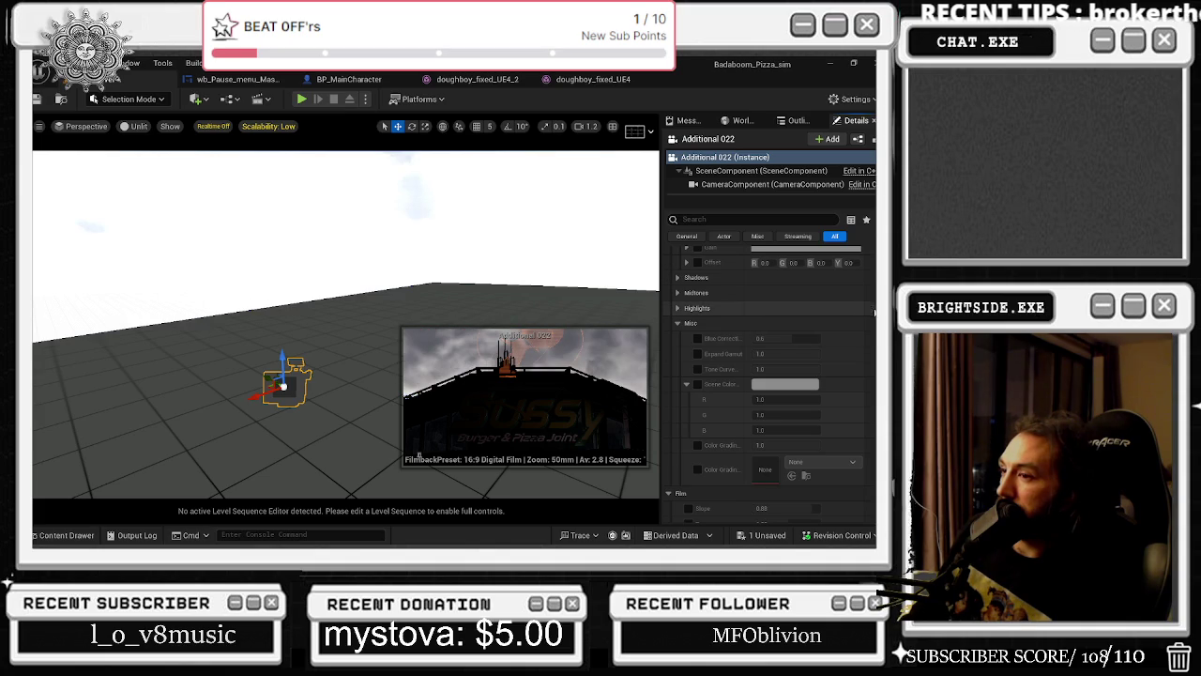
pyautogui.scroll(-8, 770, 376)
pyautogui.scroll(15, 770, 375)
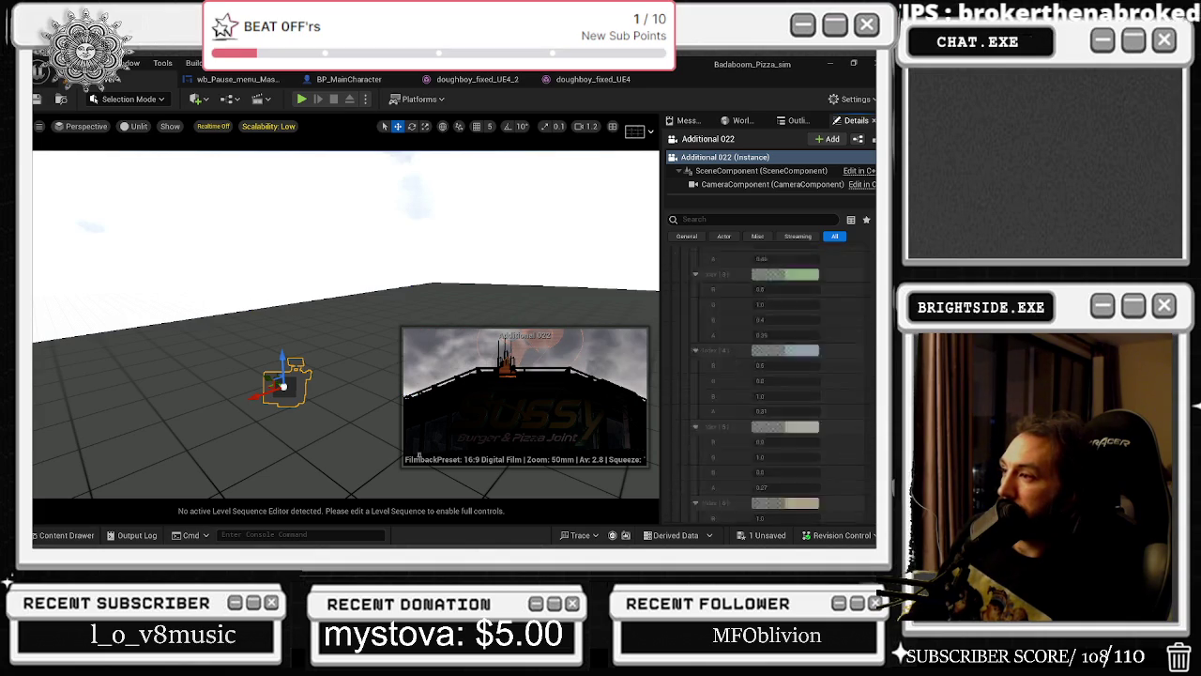
pyautogui.scroll(-5, 837, 381)
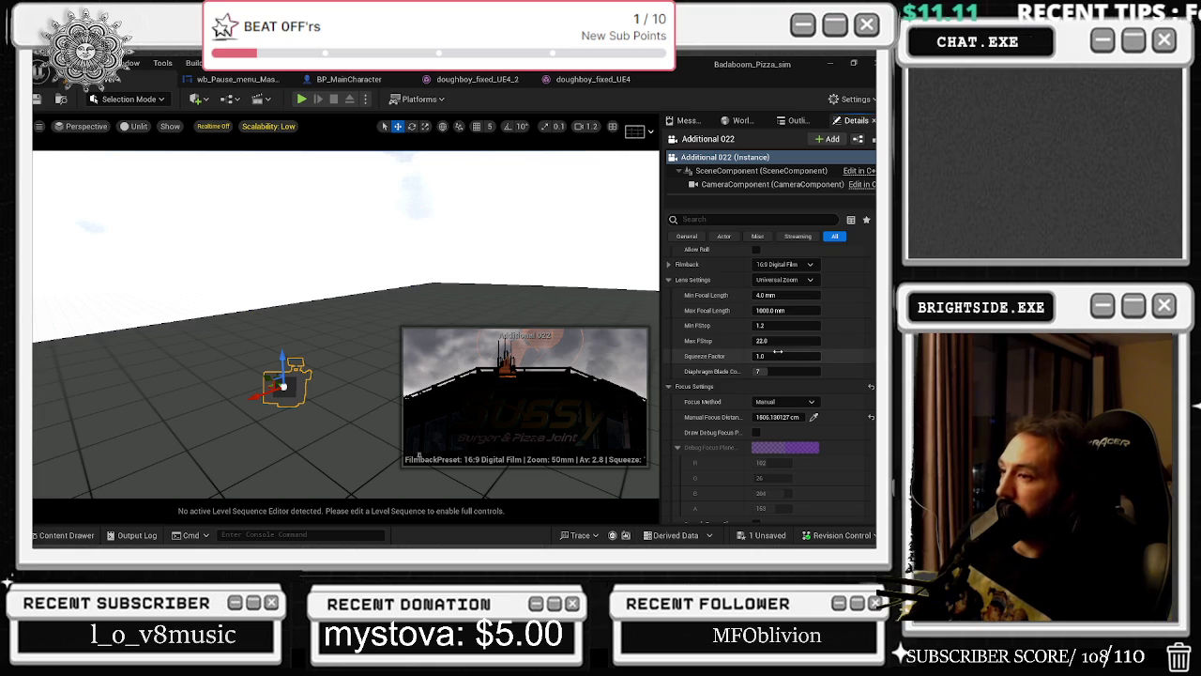
pyautogui.scroll(-4, 787, 358)
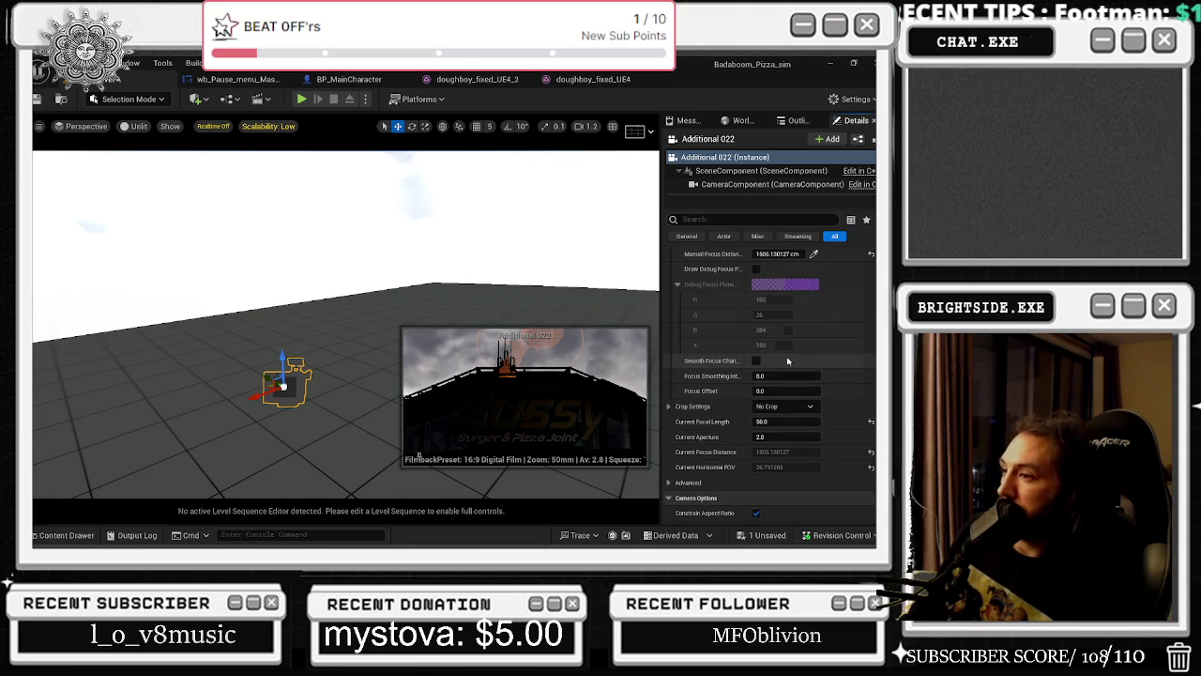
pyautogui.moveTo(357, 328); pyautogui.dragTo(301, 319)
pyautogui.moveTo(412, 223); pyautogui.dragTo(412, 223)
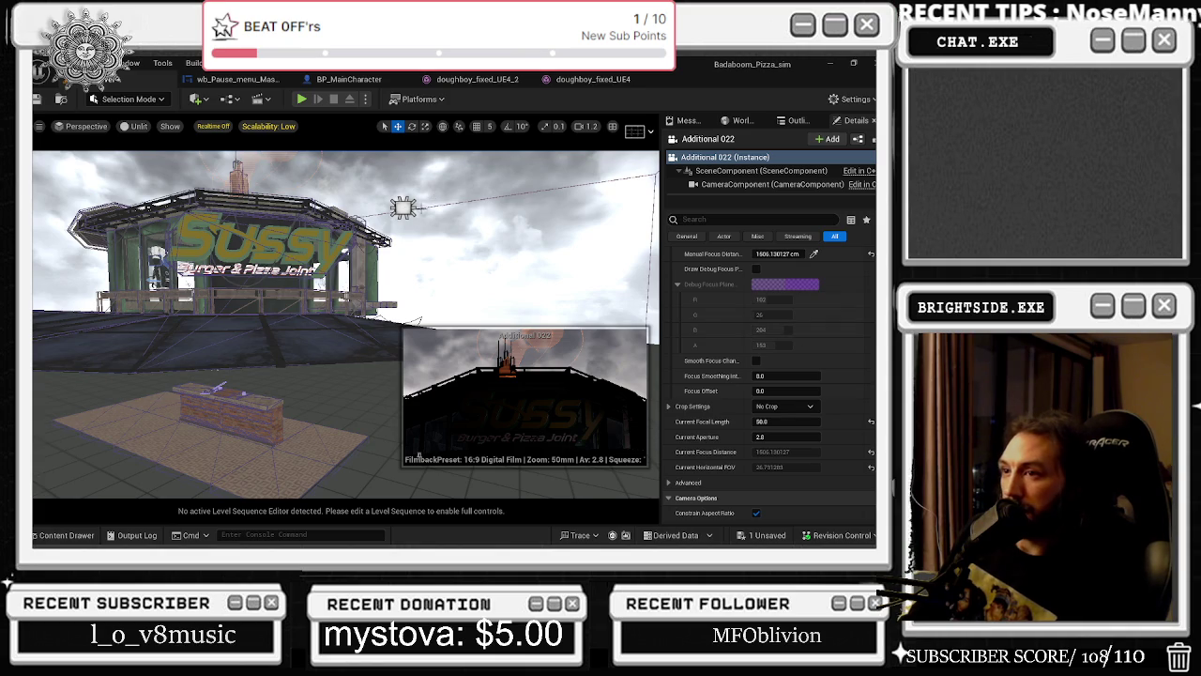
# Move RectLight2 onto the Sussy sign and set its Mobility to Stationary.
pyautogui.click(401, 207)
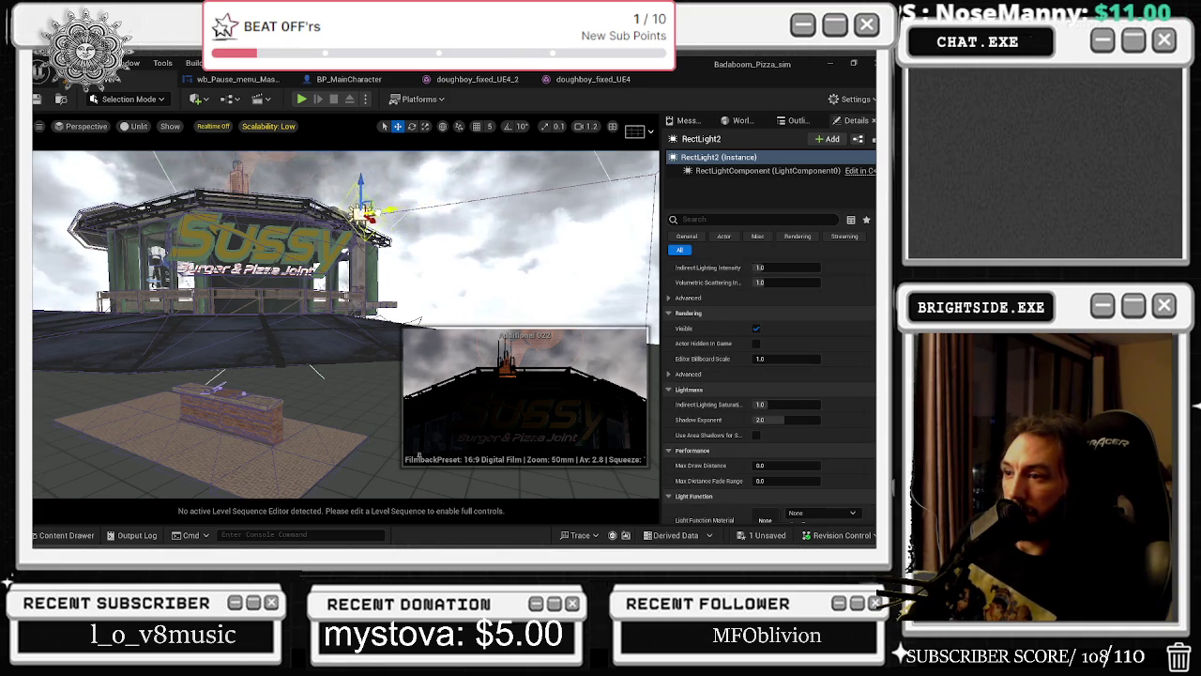
pyautogui.moveTo(398, 206)
pyautogui.mouseDown()
pyautogui.moveTo(273, 225)
pyautogui.moveTo(333, 211)
pyautogui.mouseUp()
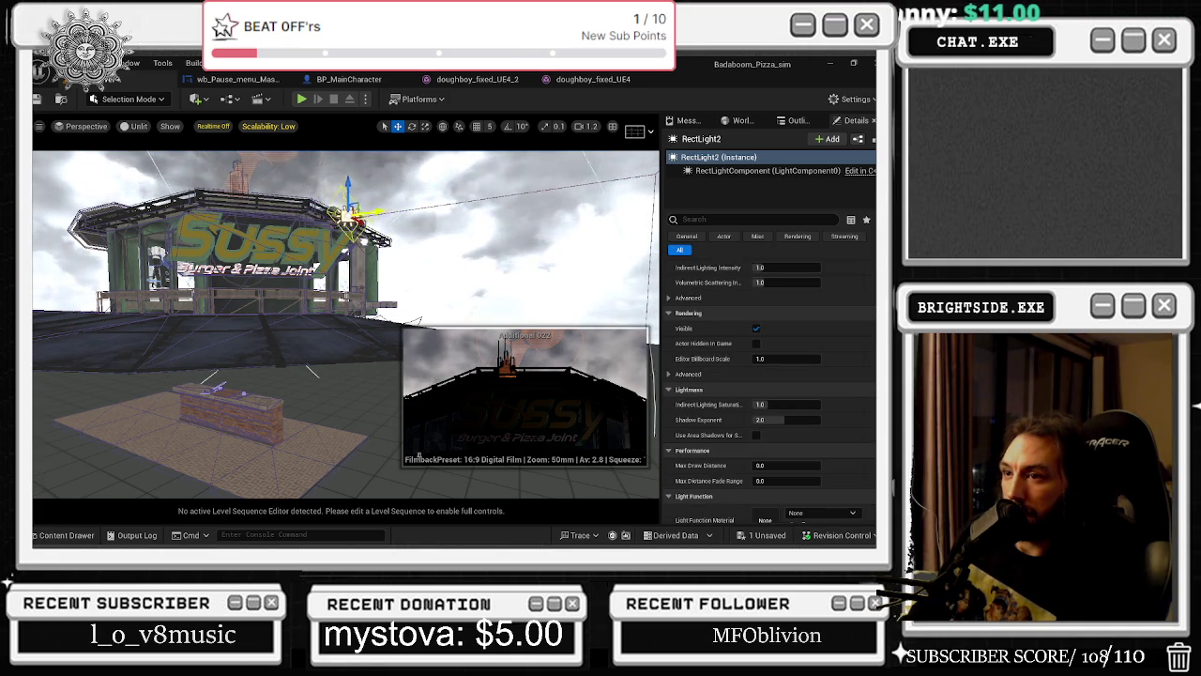
pyautogui.scroll(8, 765, 330)
pyautogui.click(806, 328)
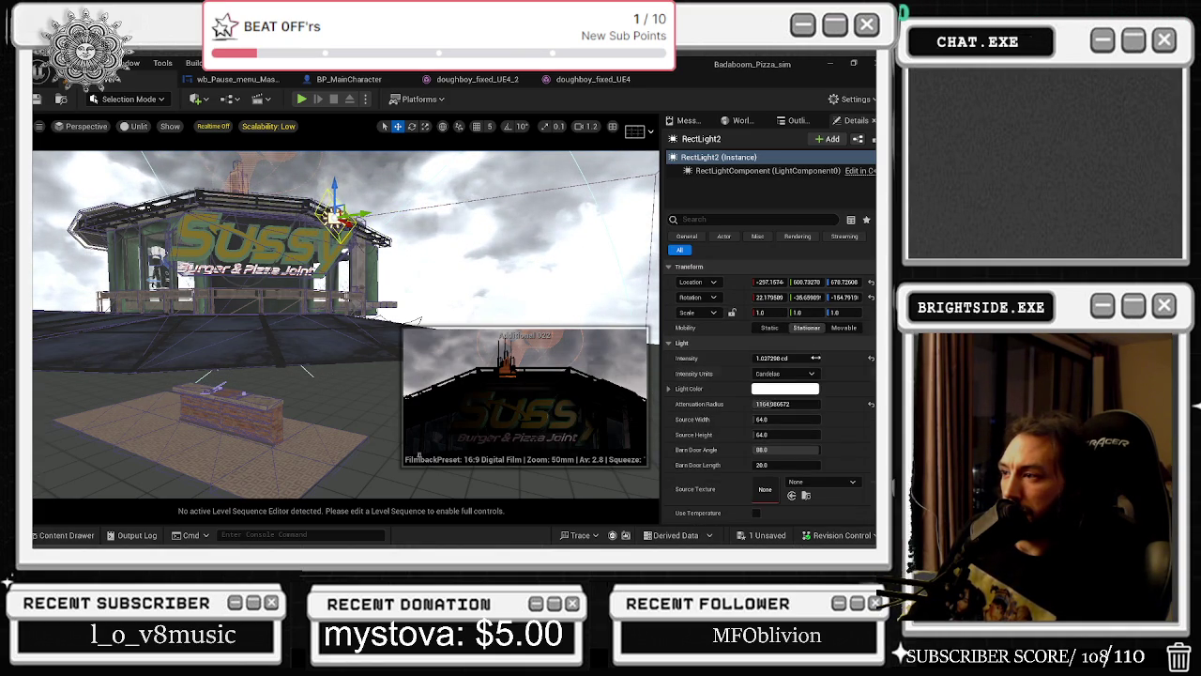
# Raise the light's intensity, adjust source width and attenuation radius, and lower indirect lighting slightly.
pyautogui.moveTo(787, 358); pyautogui.dragTo(849, 357)
pyautogui.moveTo(776, 421)
pyautogui.mouseDown()
pyautogui.moveTo(722, 421)
pyautogui.moveTo(807, 421)
pyautogui.moveTo(750, 434)
pyautogui.moveTo(779, 435)
pyautogui.moveTo(766, 404)
pyautogui.moveTo(737, 403)
pyautogui.moveTo(775, 403)
pyautogui.mouseUp()
pyautogui.moveTo(346, 221); pyautogui.dragTo(368, 222)
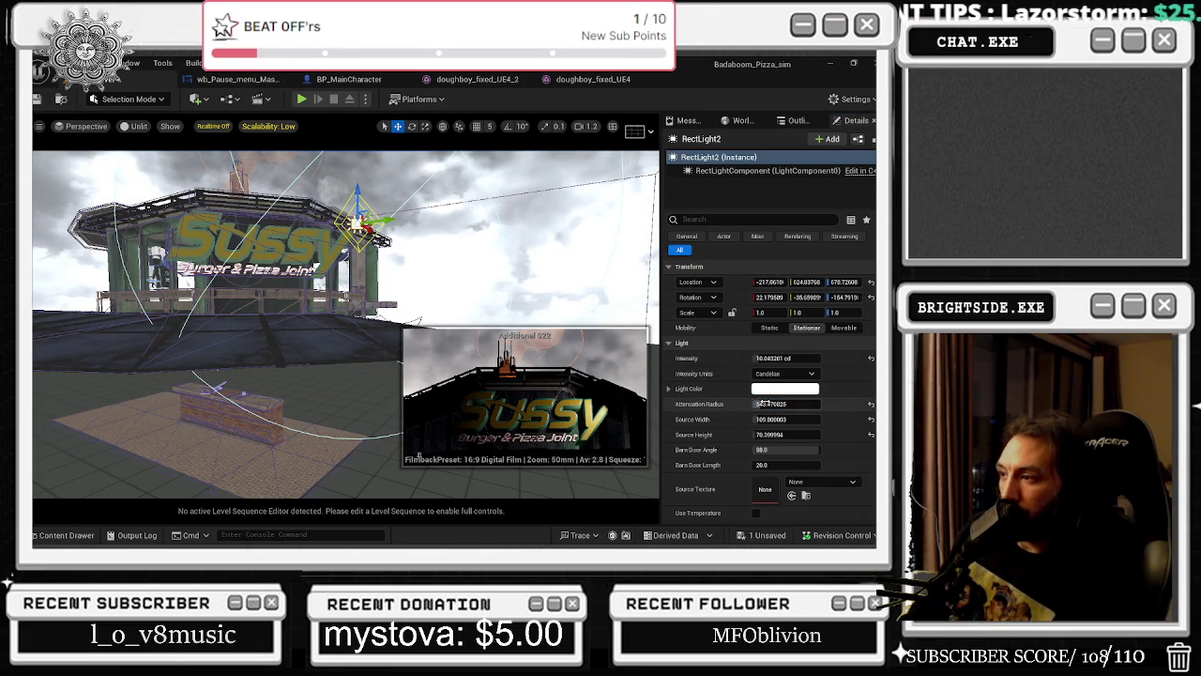
pyautogui.moveTo(770, 404); pyautogui.dragTo(784, 404)
pyautogui.scroll(-3, 787, 398)
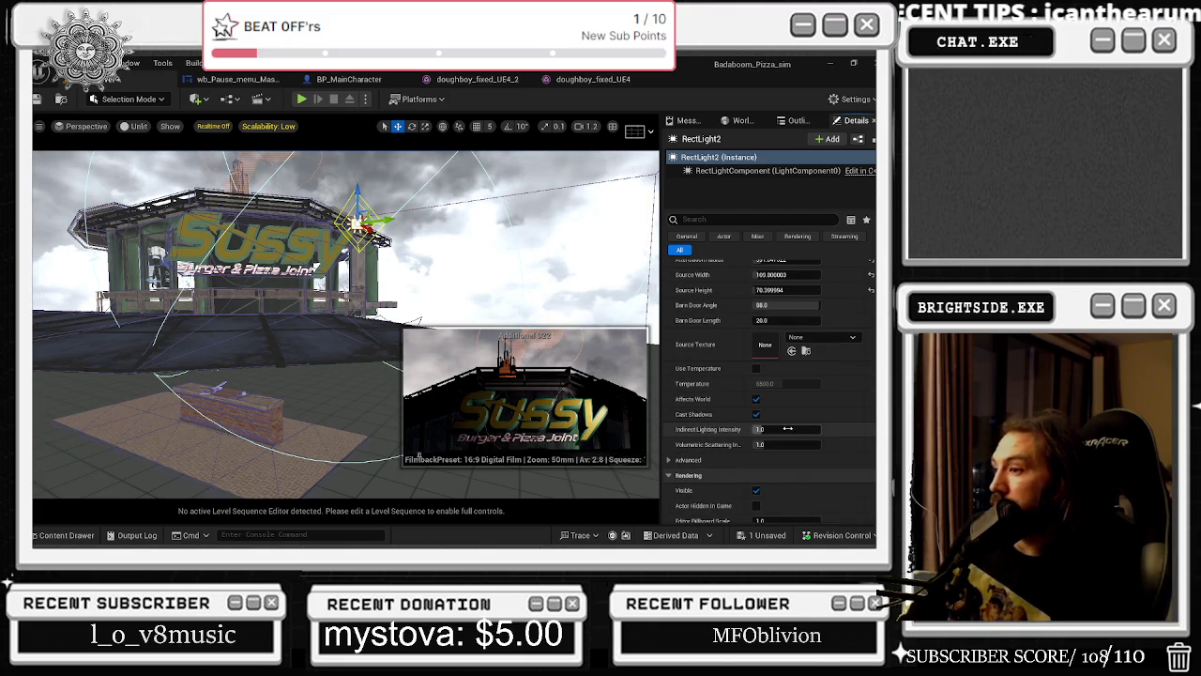
pyautogui.moveTo(787, 429); pyautogui.dragTo(779, 429)
pyautogui.scroll(-1, 796, 397)
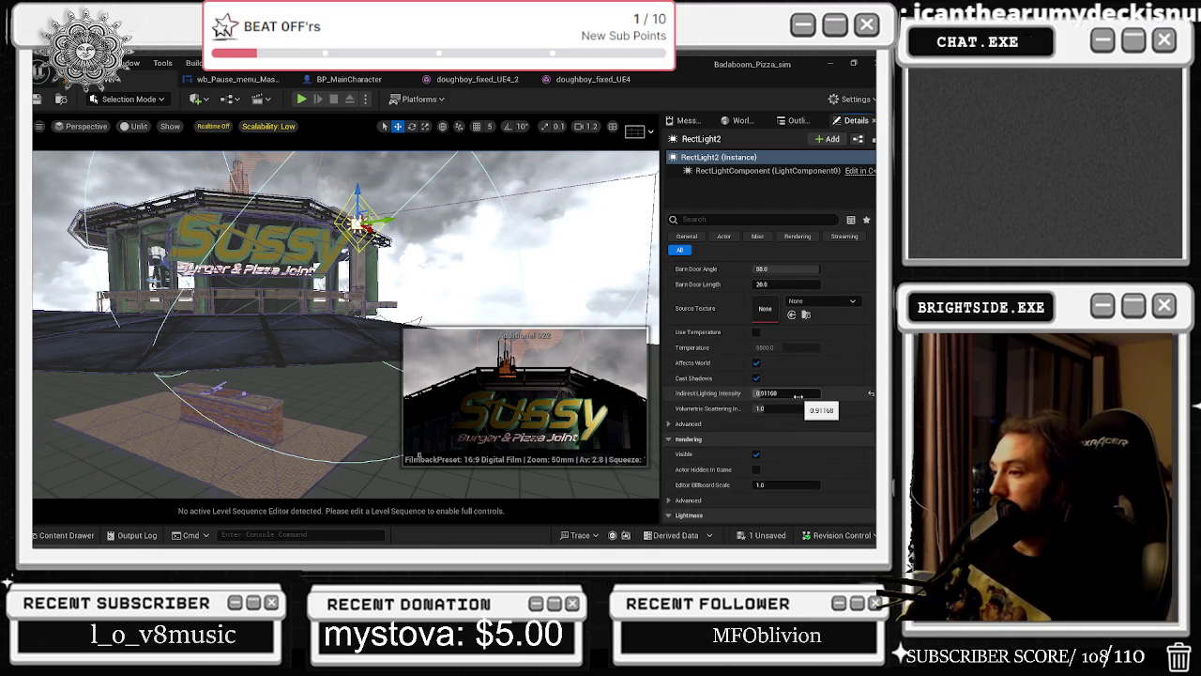
pyautogui.scroll(5, 807, 385)
# Fine-tune the light to about 28 cd with a ~1703 attenuation radius, nudging its position.
pyautogui.moveTo(787, 358)
pyautogui.mouseDown()
pyautogui.moveTo(815, 359)
pyautogui.moveTo(779, 360)
pyautogui.mouseUp()
pyautogui.moveTo(784, 404); pyautogui.dragTo(789, 403)
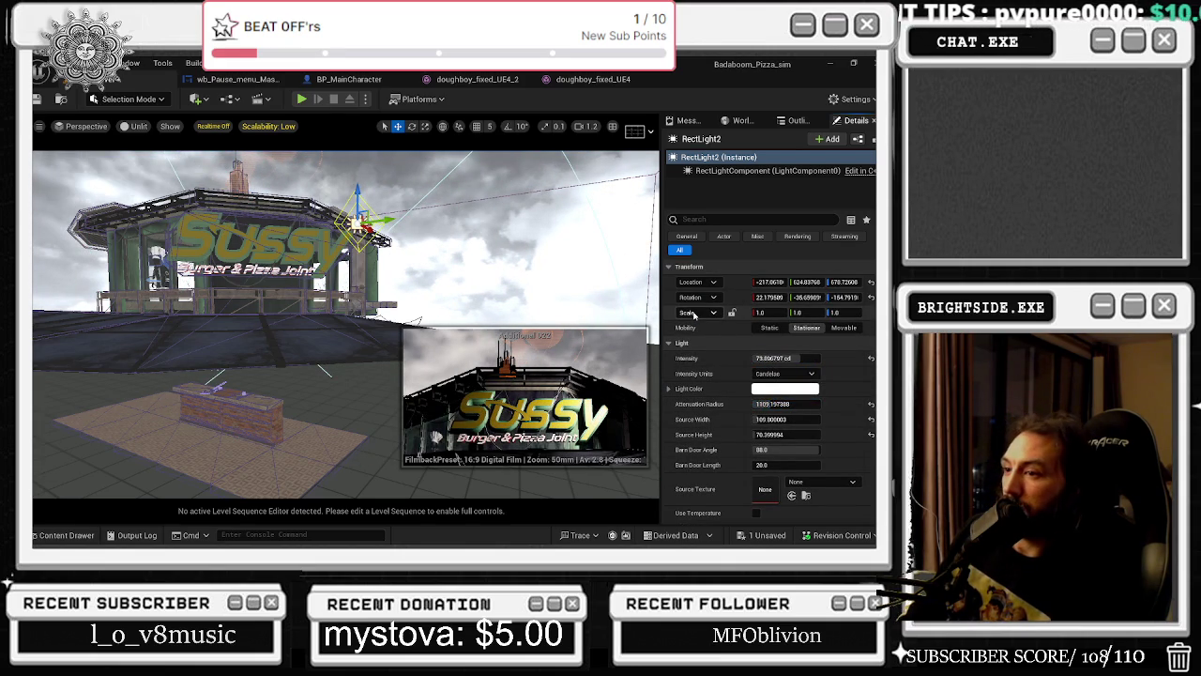
pyautogui.moveTo(787, 359); pyautogui.dragTo(753, 359)
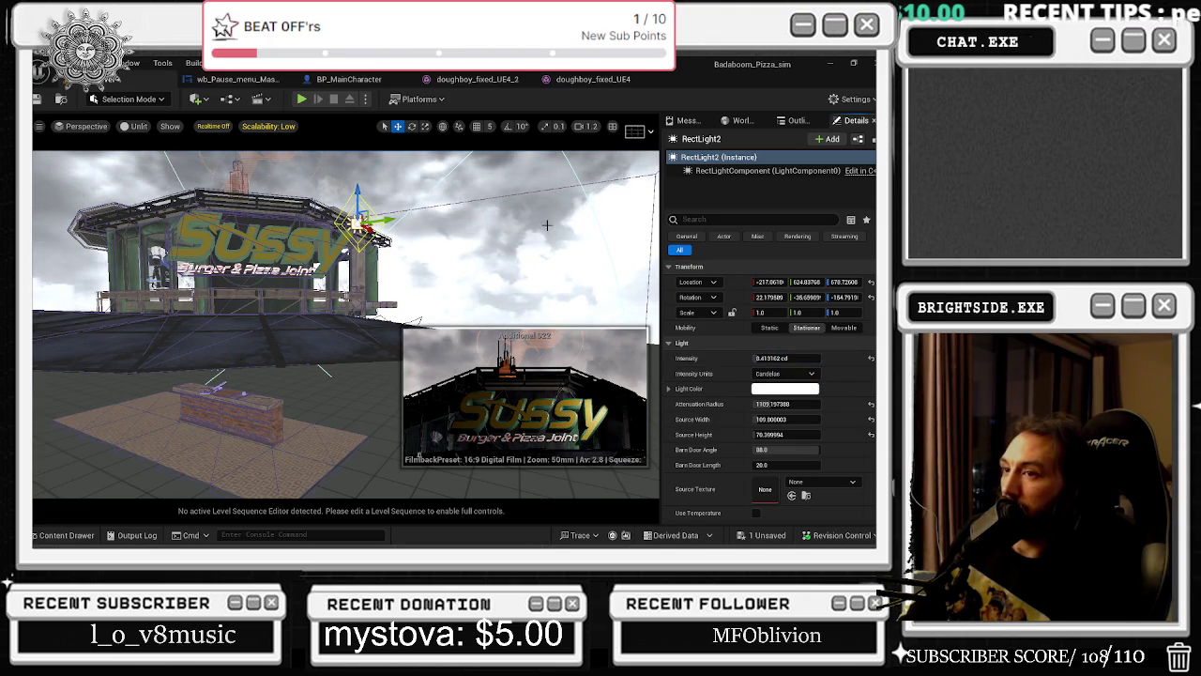
pyautogui.scroll(5, 381, 222)
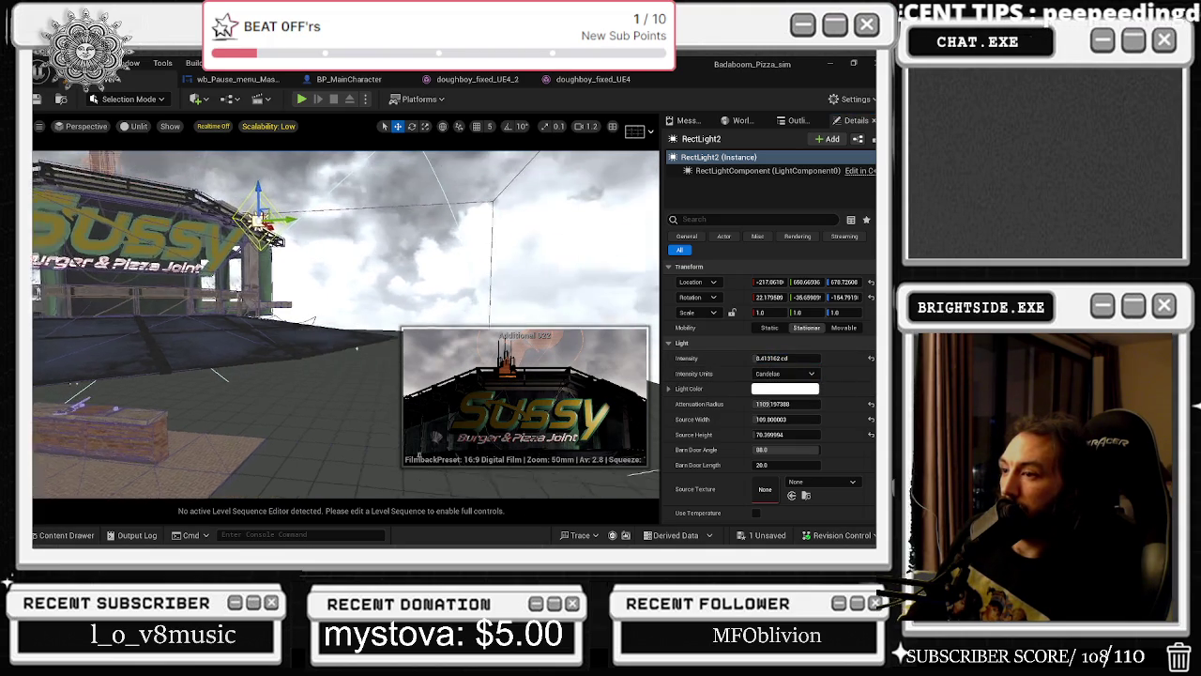
pyautogui.moveTo(272, 218); pyautogui.dragTo(296, 221)
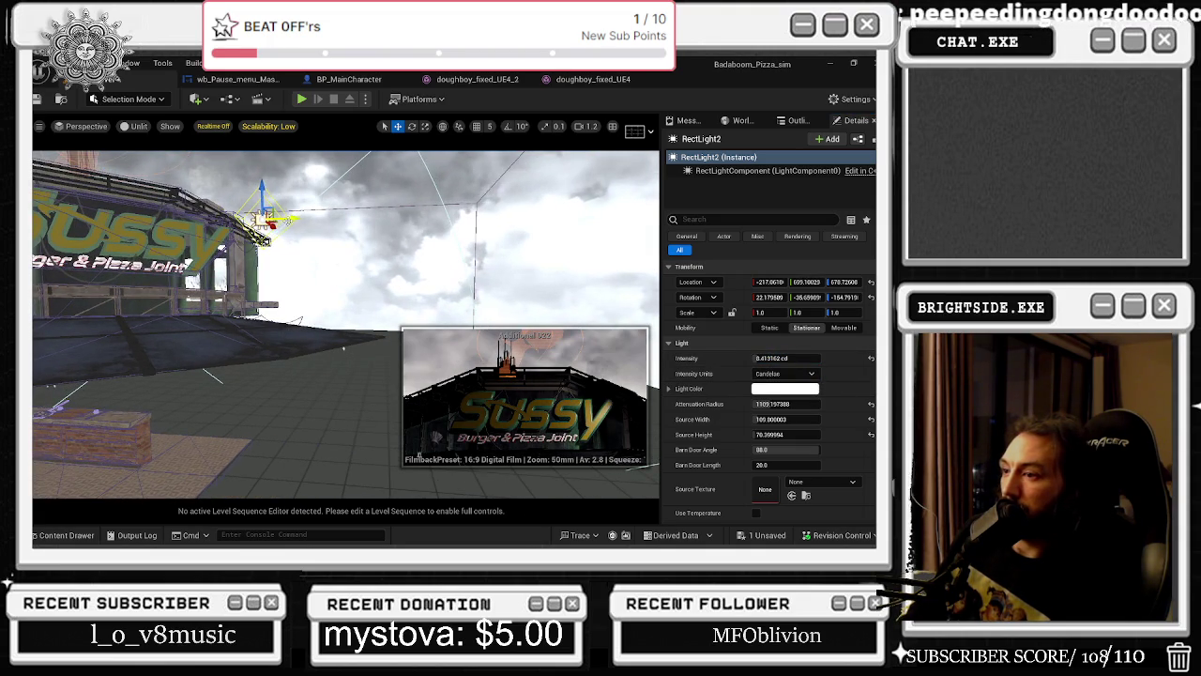
pyautogui.moveTo(793, 359); pyautogui.dragTo(836, 358)
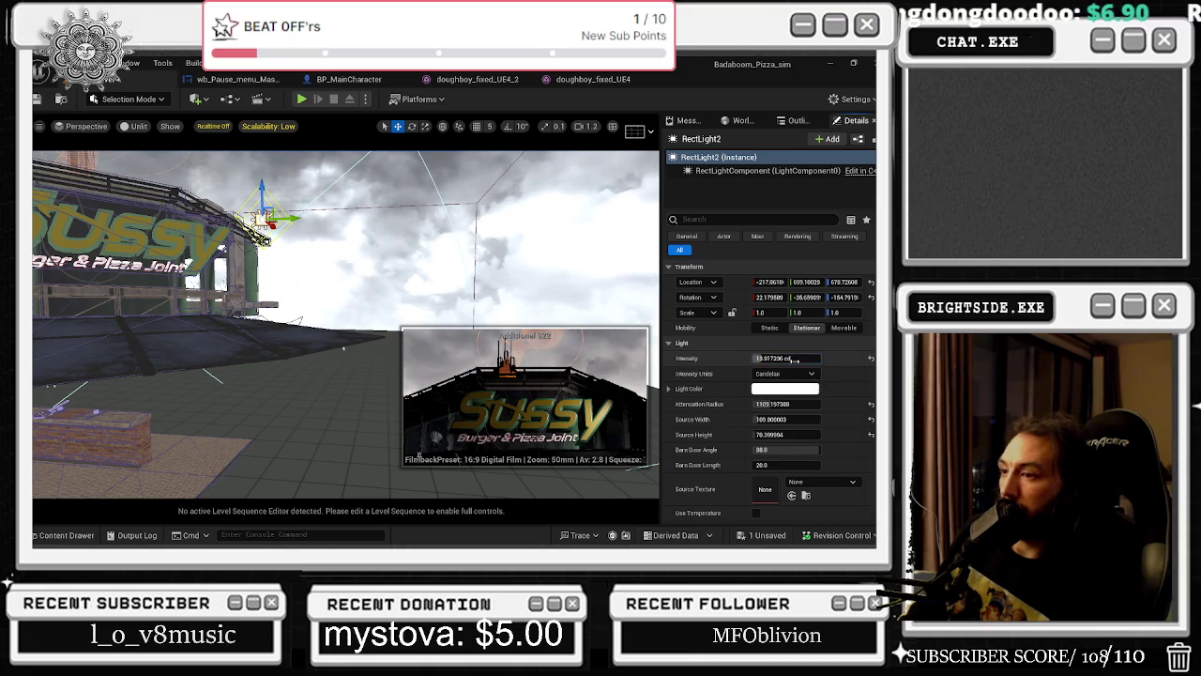
pyautogui.moveTo(793, 404); pyautogui.dragTo(845, 404)
pyautogui.moveTo(766, 358); pyautogui.dragTo(793, 358)
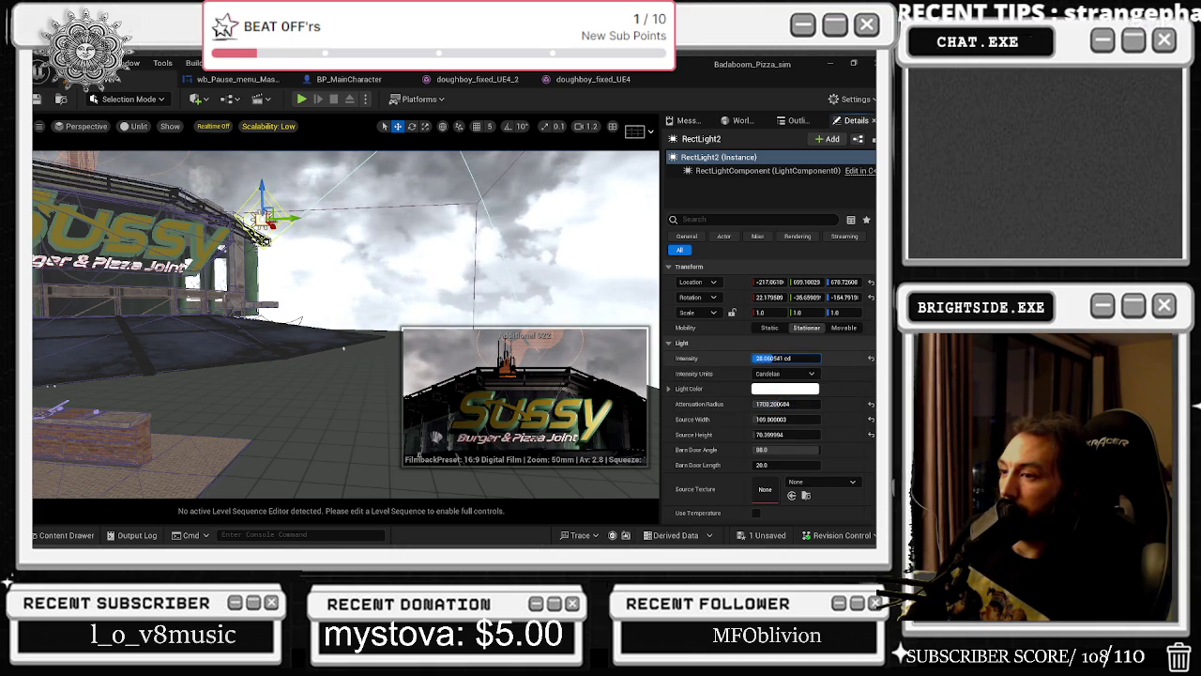
pyautogui.click(762, 535)
# Save the modified level and test-play it twice, exiting each session with Esc.
pyautogui.click(542, 433)
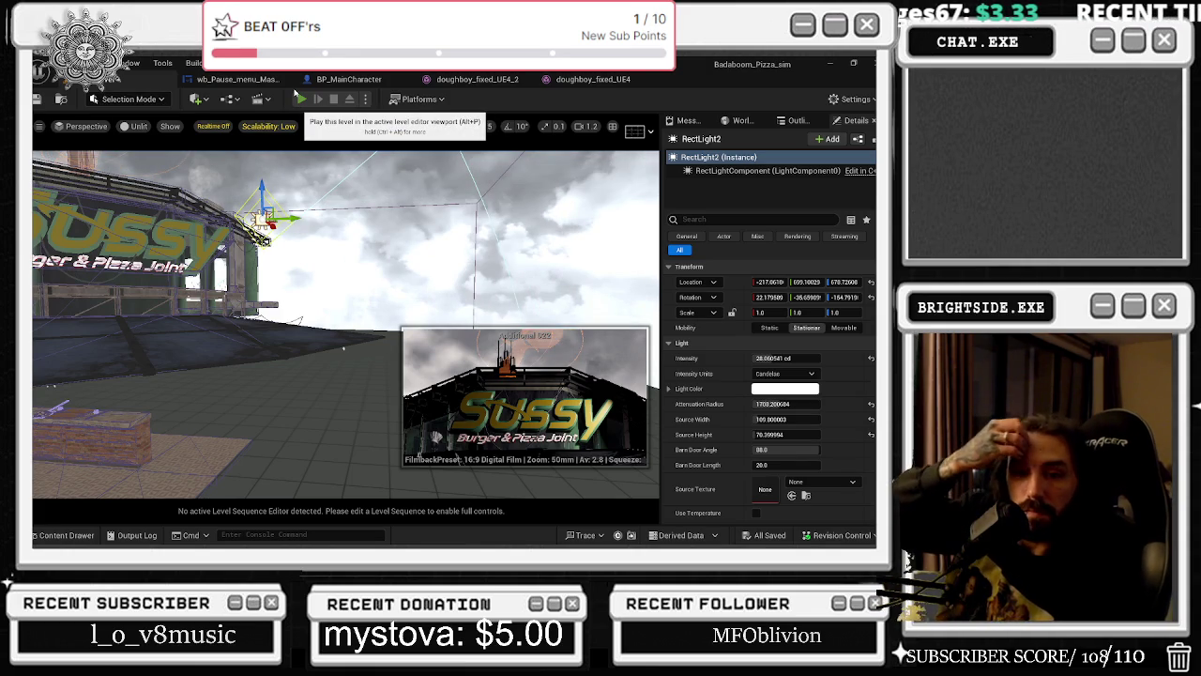
pyautogui.click(300, 99)
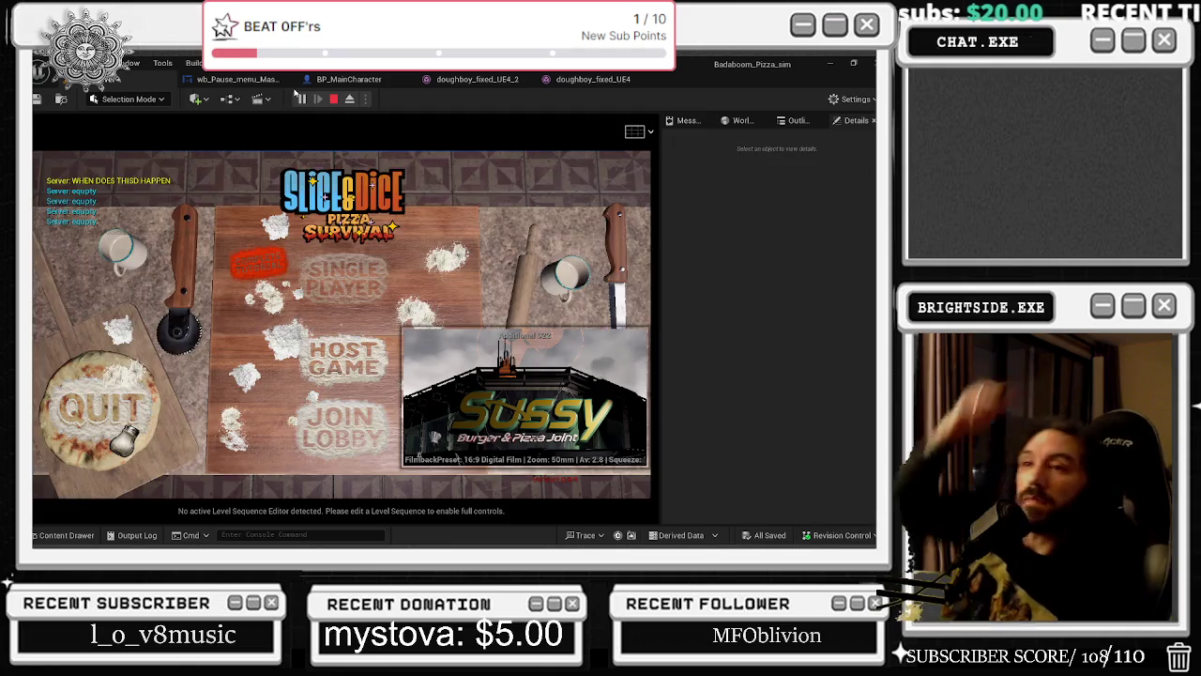
pyautogui.press('Escape')
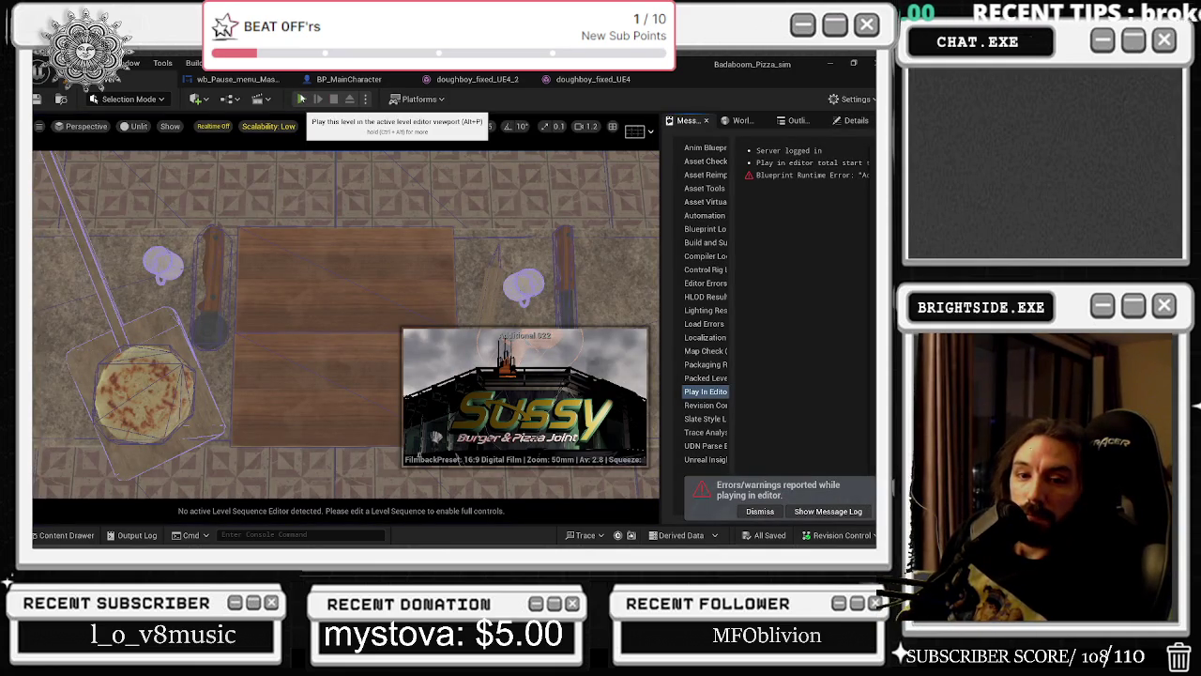
pyautogui.click(301, 100)
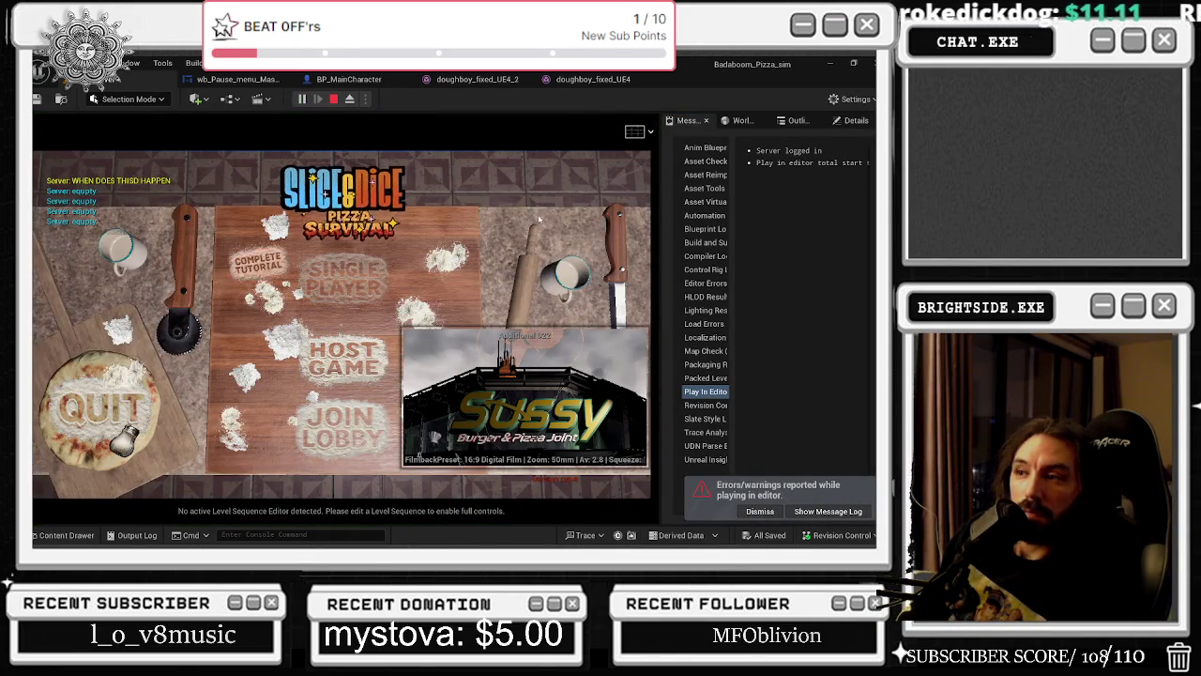
pyautogui.press('Escape')
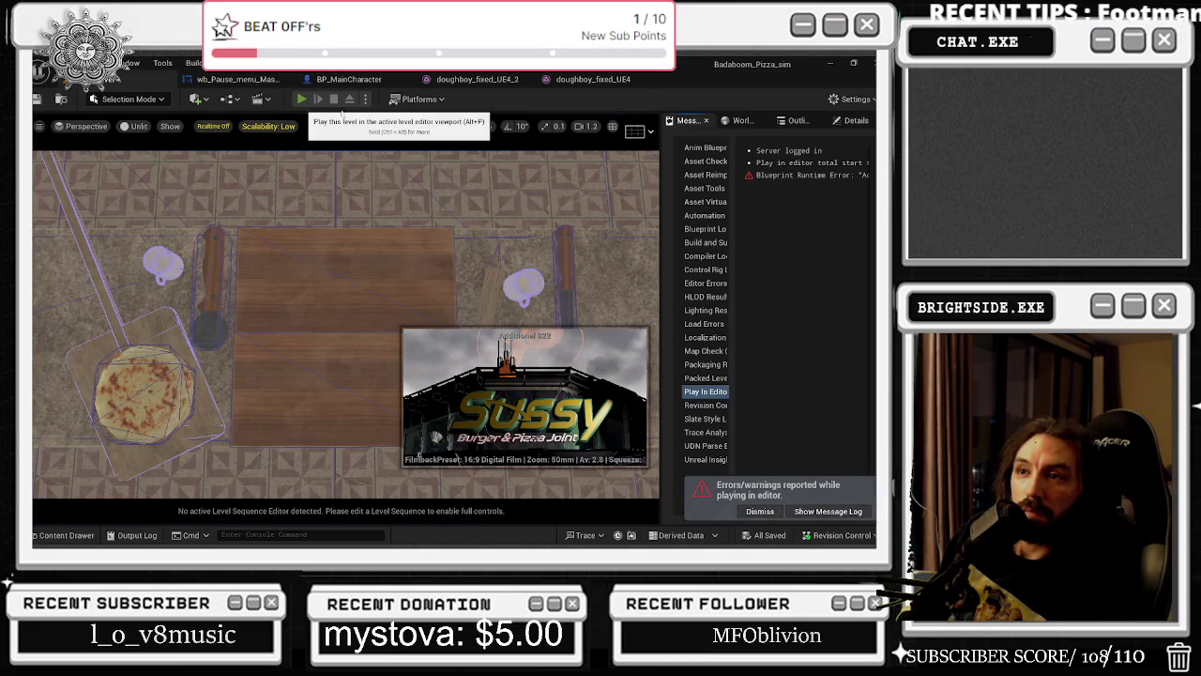
# Run more play tests, briefly checking the scalability settings between sessions.
pyautogui.click(302, 99)
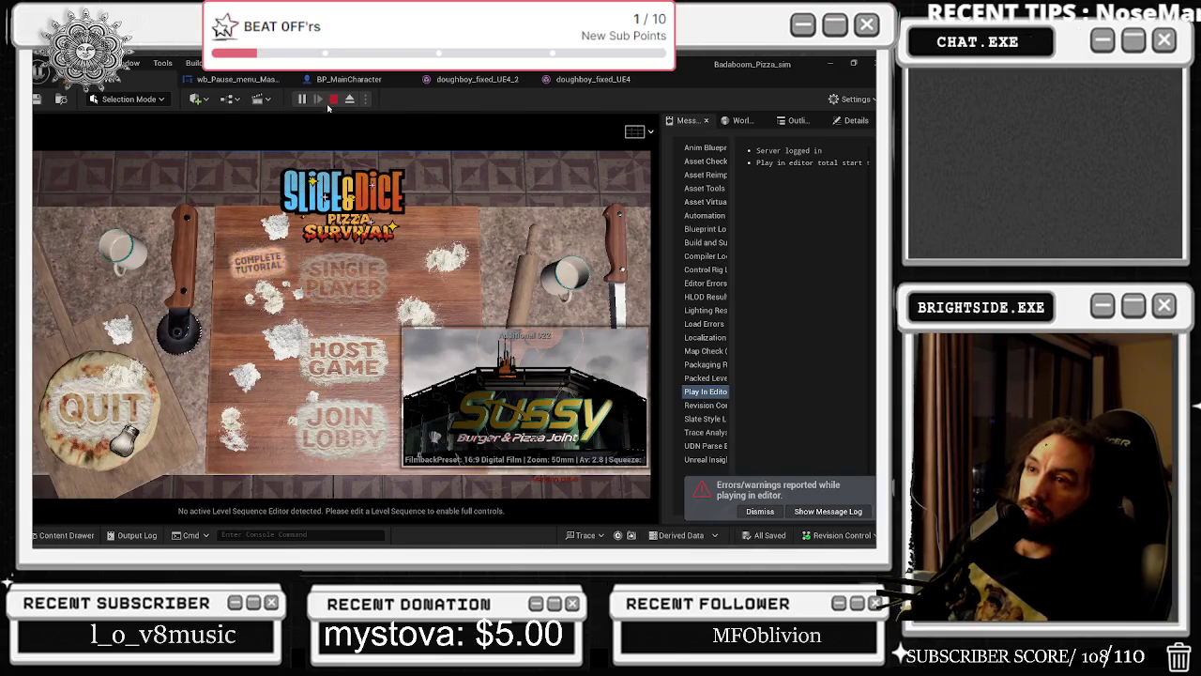
pyautogui.click(334, 99)
pyautogui.click(269, 126)
pyautogui.click(314, 104)
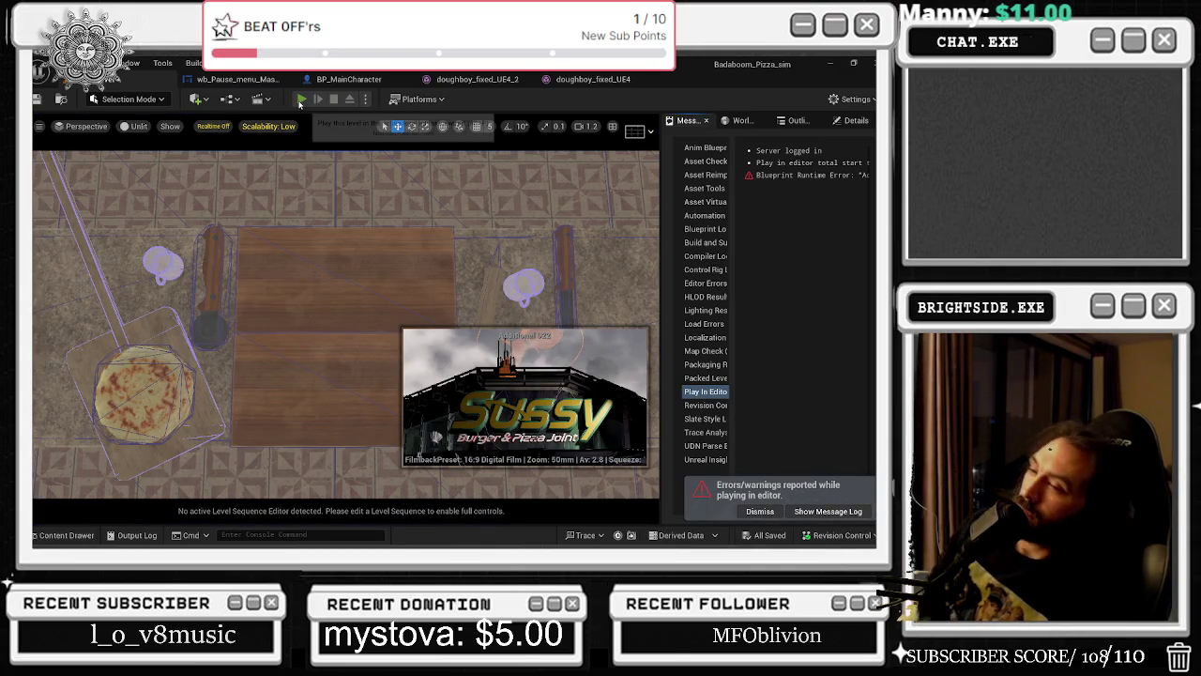
pyautogui.click(300, 101)
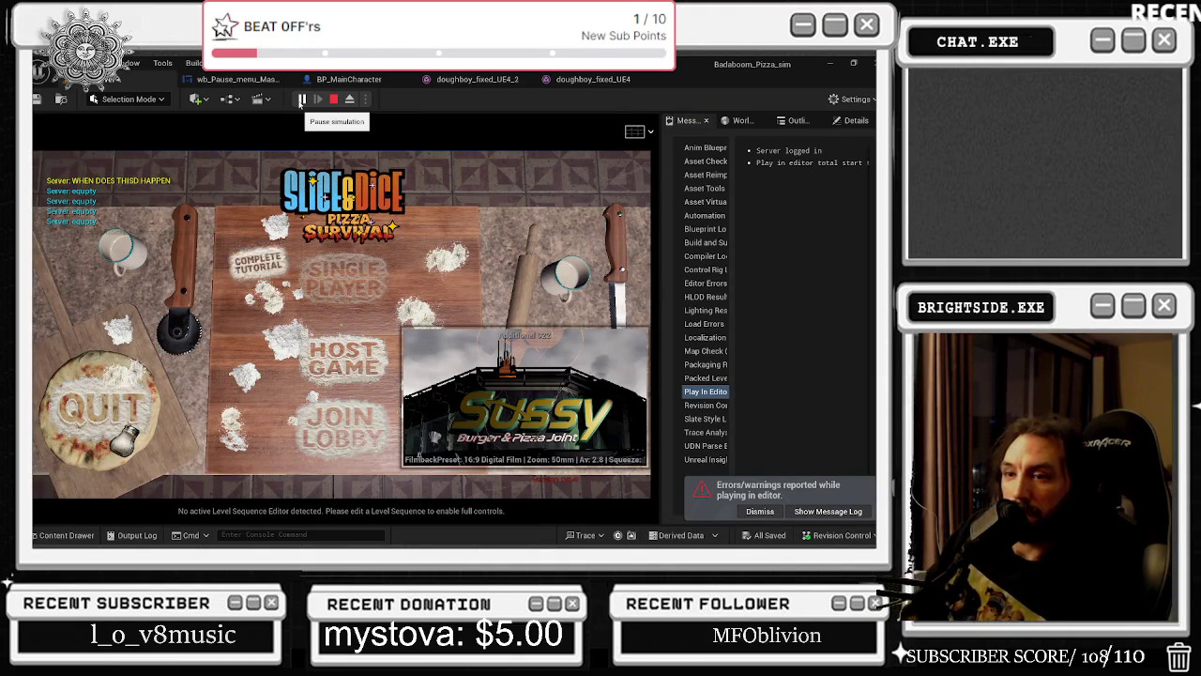
pyautogui.press('Escape')
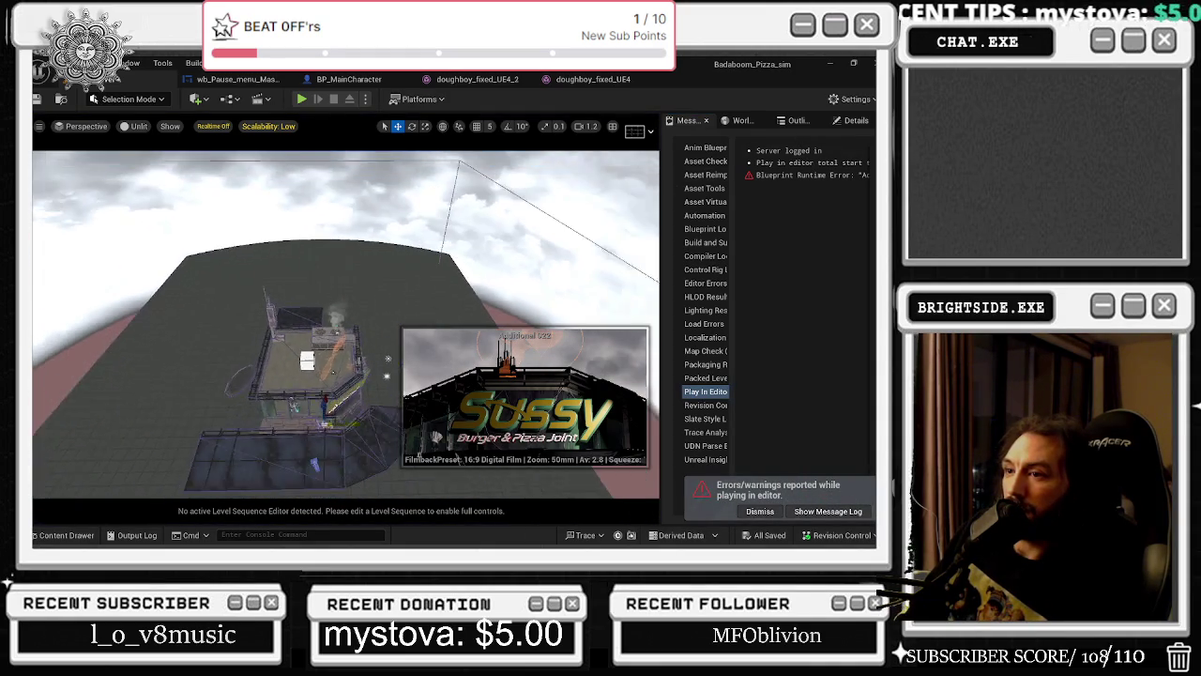
# Select the PostProcessVolume and review its properties in Details.
pyautogui.click(403, 166)
pyautogui.click(798, 120)
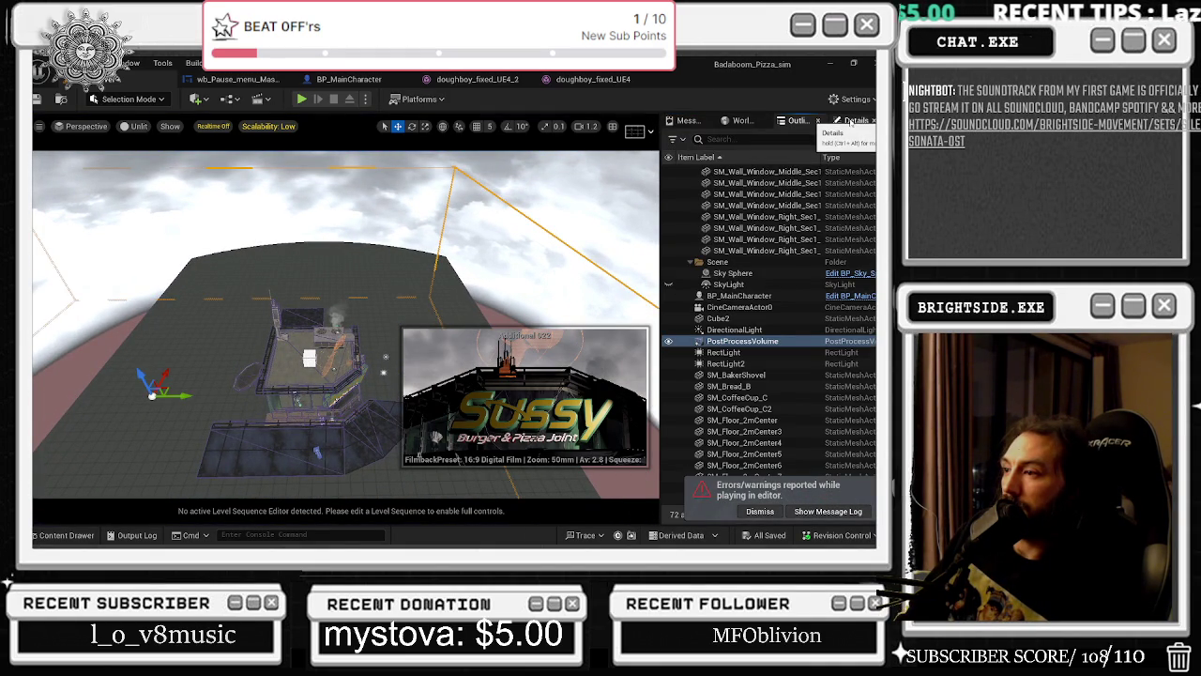
pyautogui.click(850, 121)
pyautogui.scroll(-10, 713, 422)
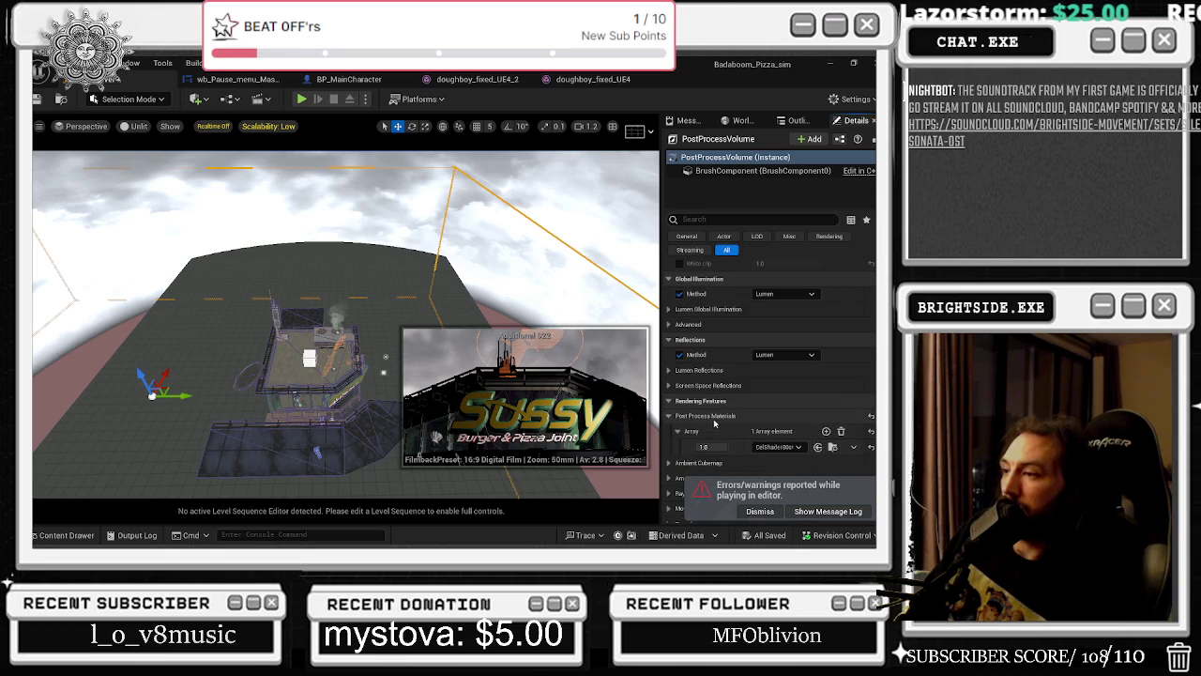
pyautogui.scroll(1, 720, 429)
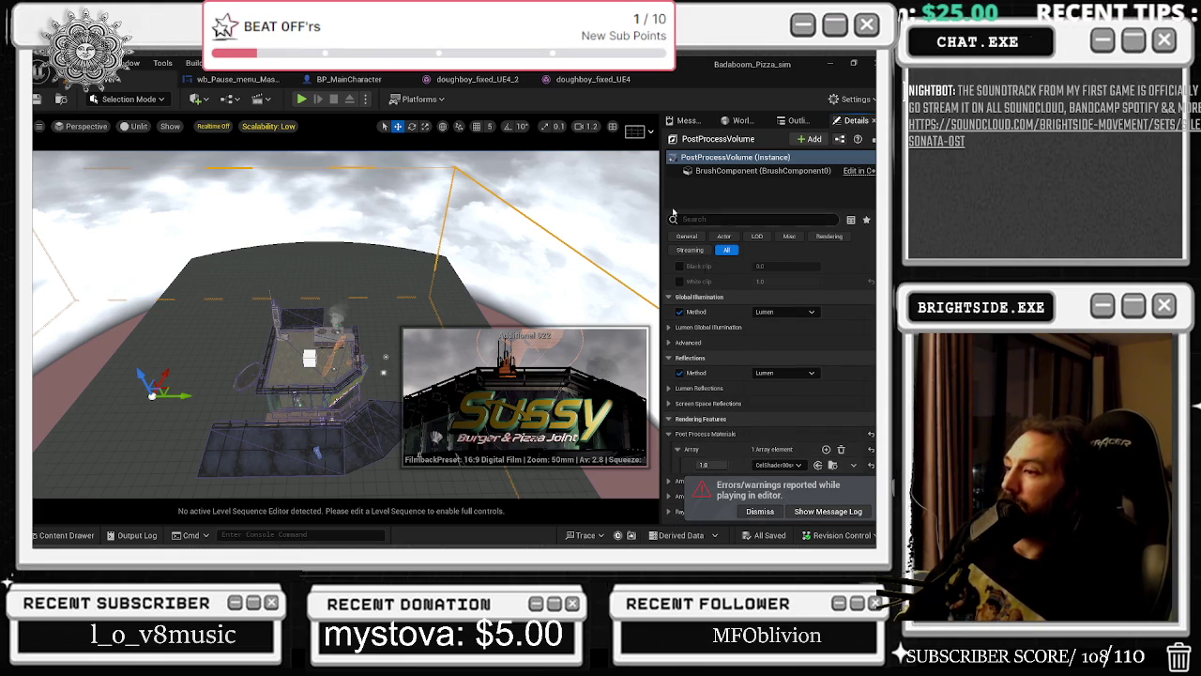
# Select the shelf and SM_Roller from a low ground view, then play the level.
pyautogui.click(385, 228)
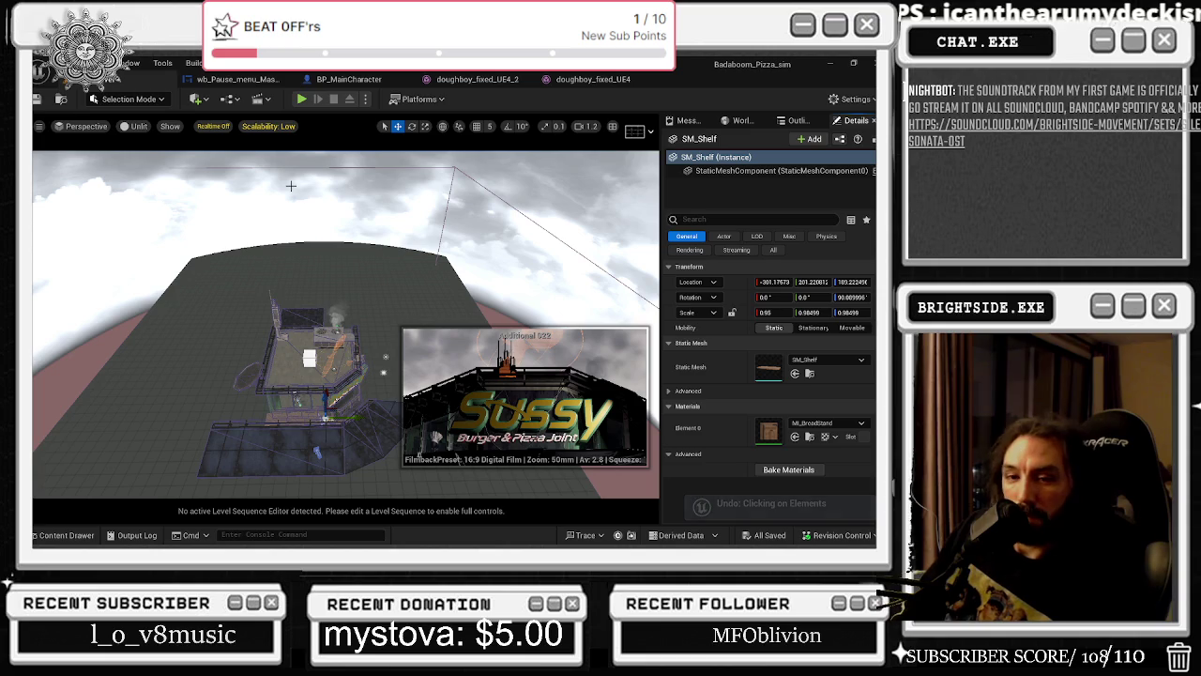
pyautogui.moveTo(375, 328)
pyautogui.mouseDown()
pyautogui.moveTo(375, 272)
pyautogui.moveTo(403, 272)
pyautogui.moveTo(376, 235)
pyautogui.mouseUp()
pyautogui.click(795, 120)
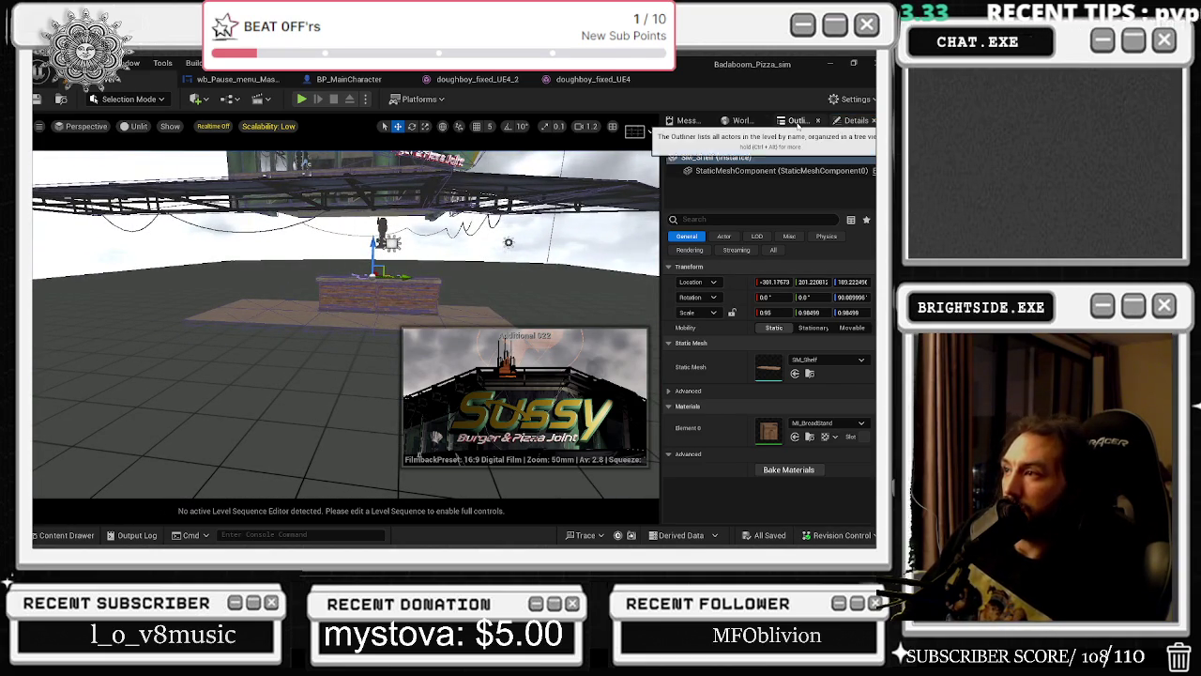
pyautogui.click(723, 444)
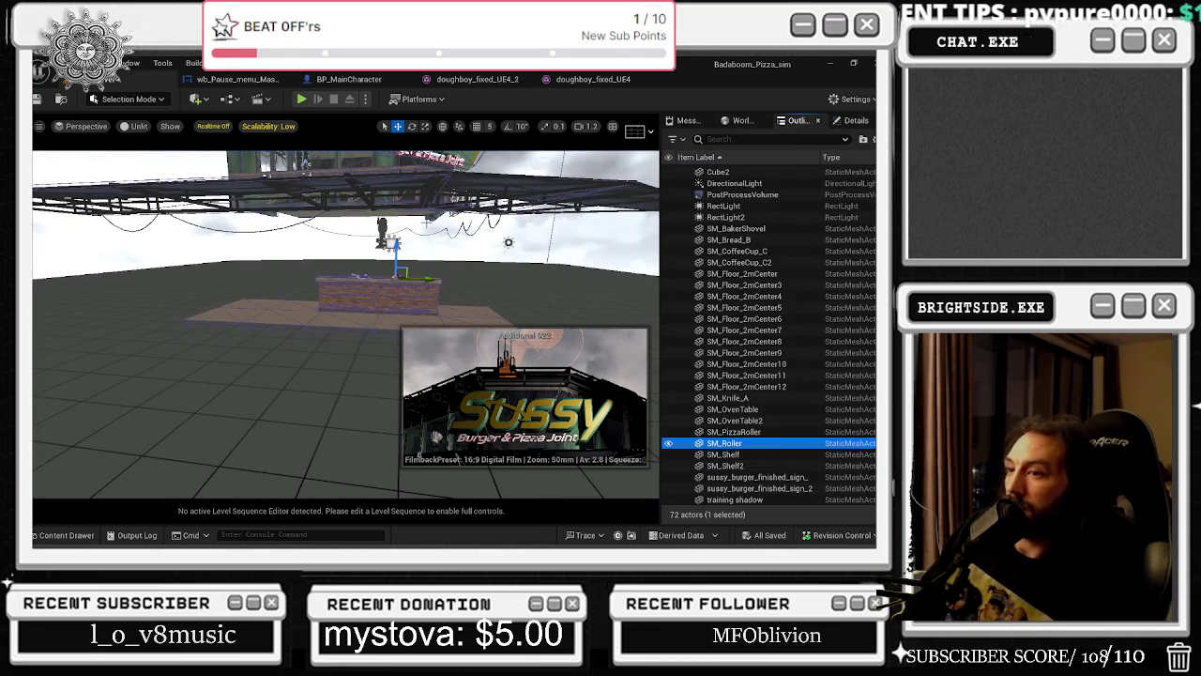
pyautogui.click(301, 99)
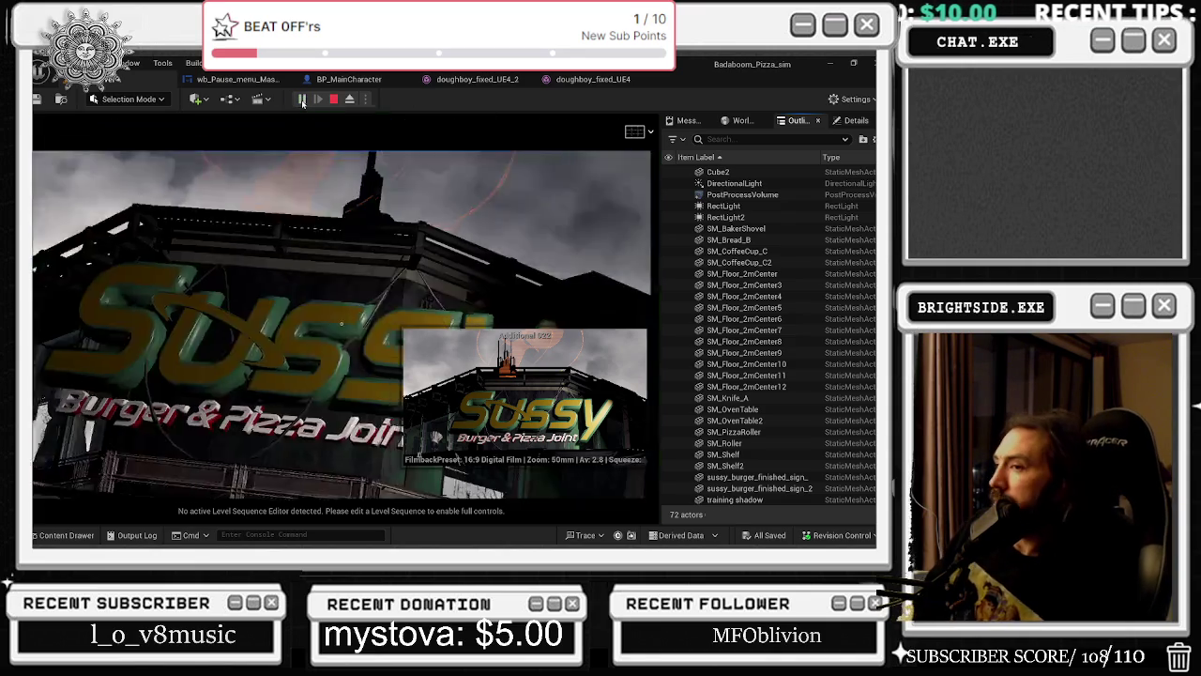
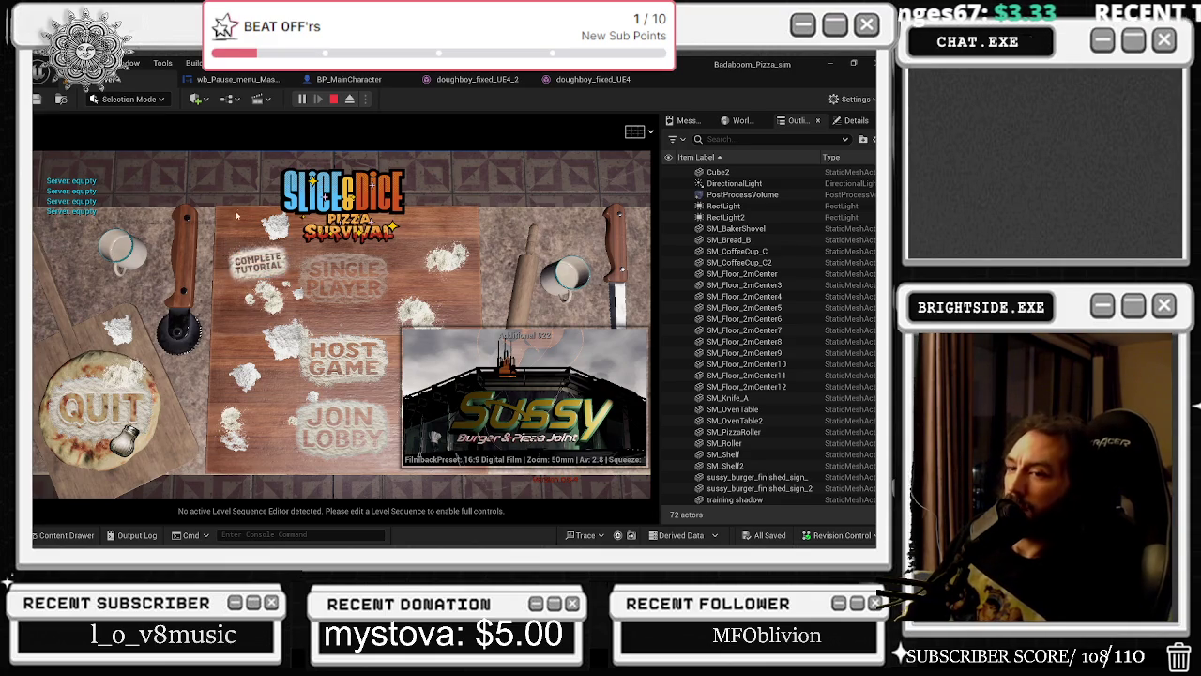
# Stop the play session, open Tutorial_Level from CyberpunkRestaurant/Levels, and start a playtest.
pyautogui.press('Escape')
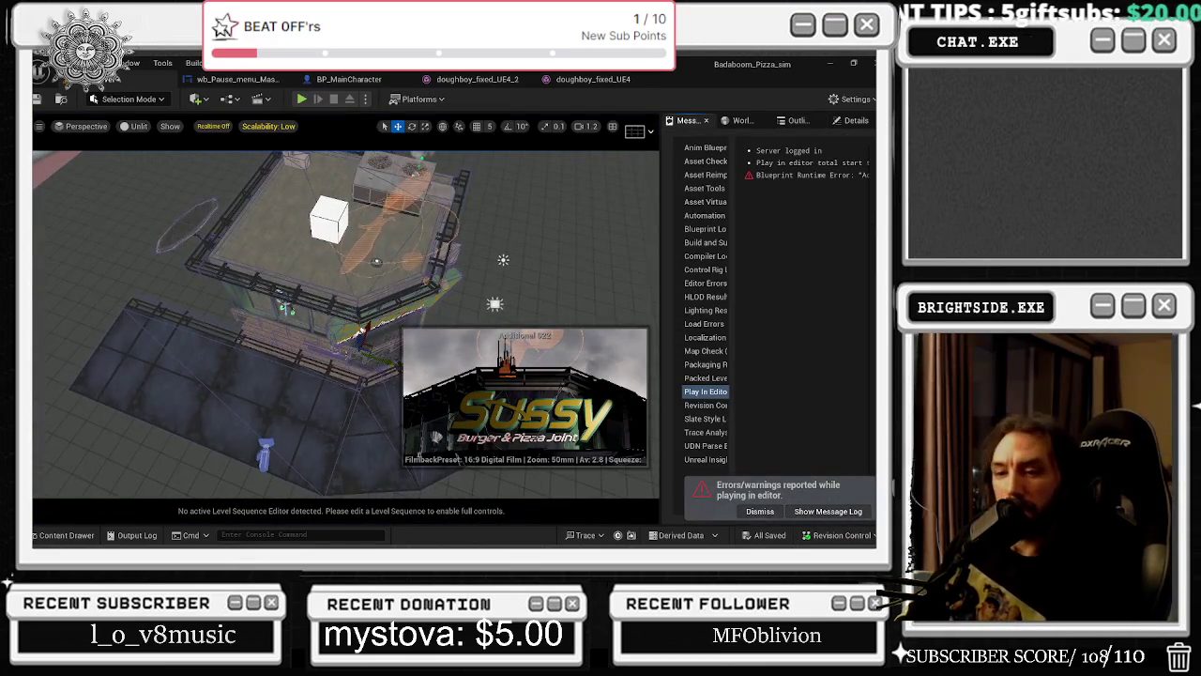
pyautogui.click(67, 535)
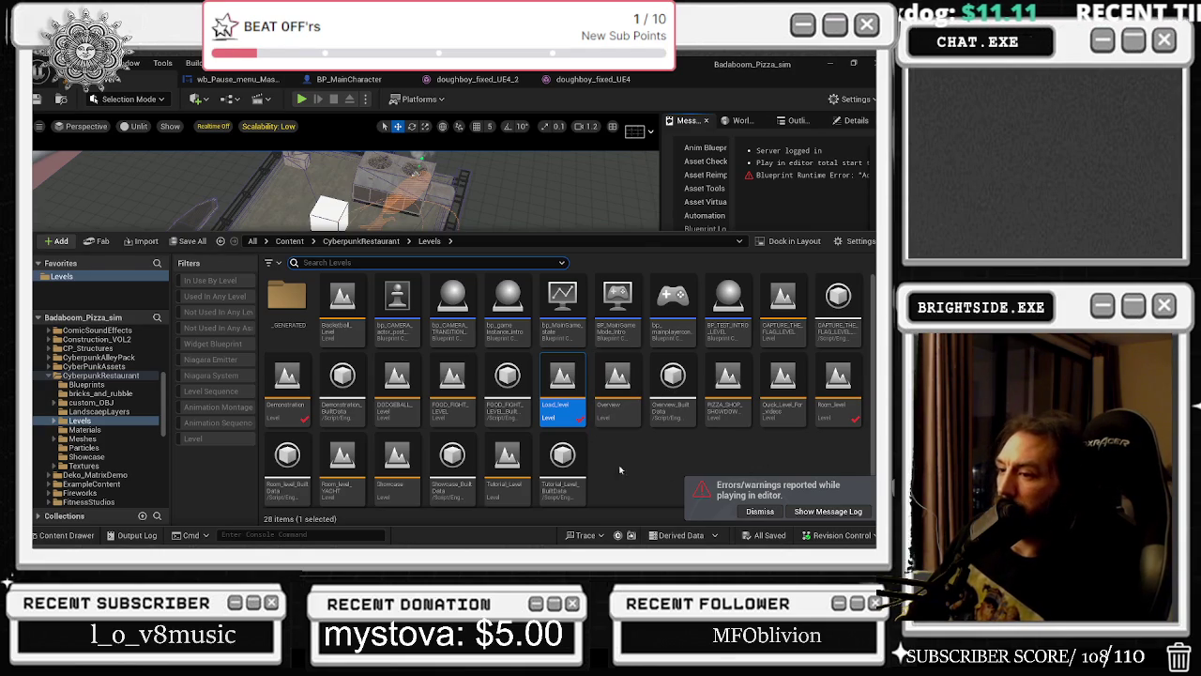
pyautogui.doubleClick(508, 458)
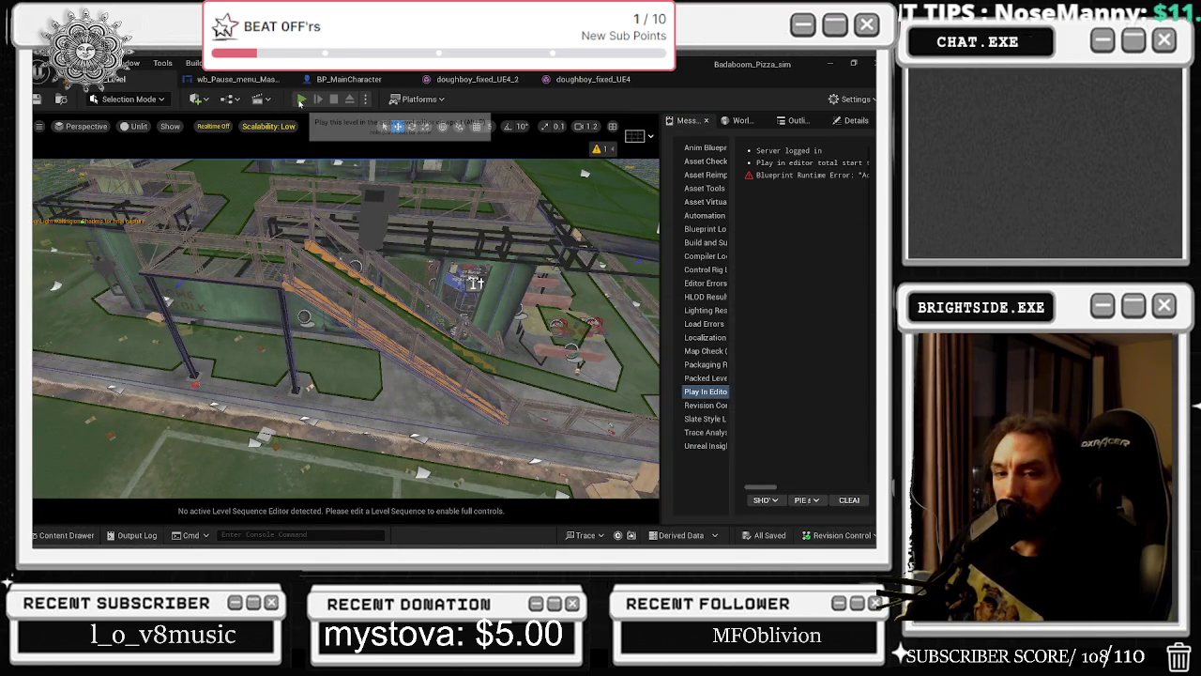
pyautogui.click(301, 99)
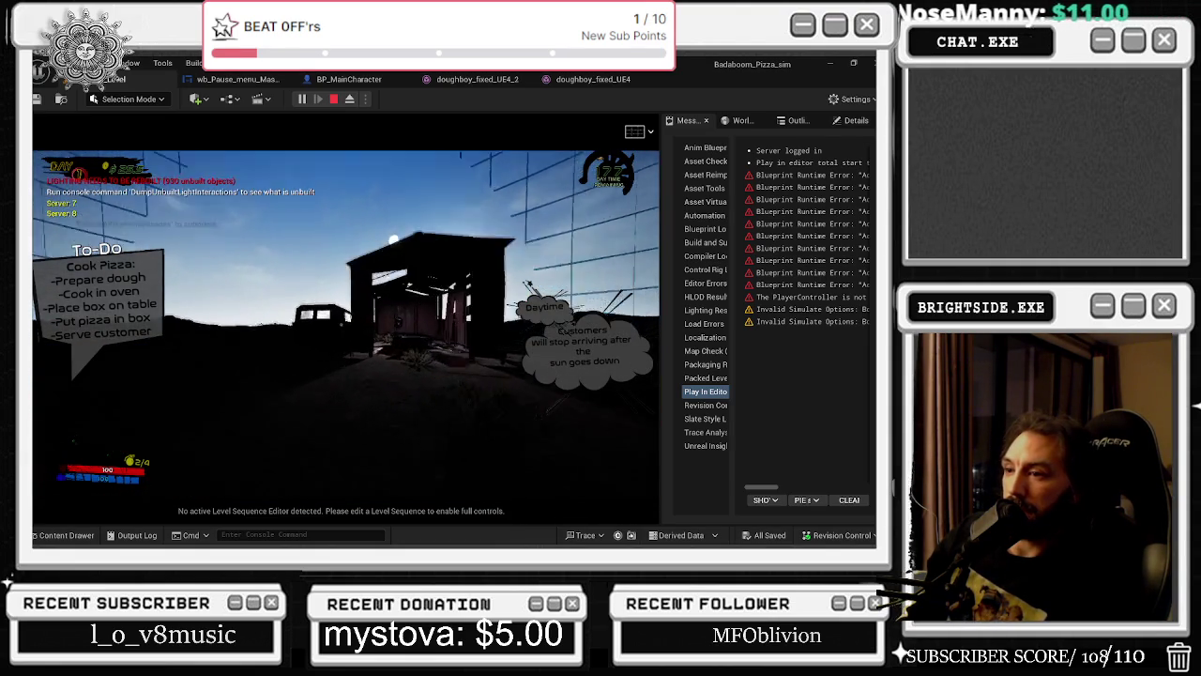
# Walk into the shed and back out to face the dome, then stop the playtest.
pyautogui.press('w')
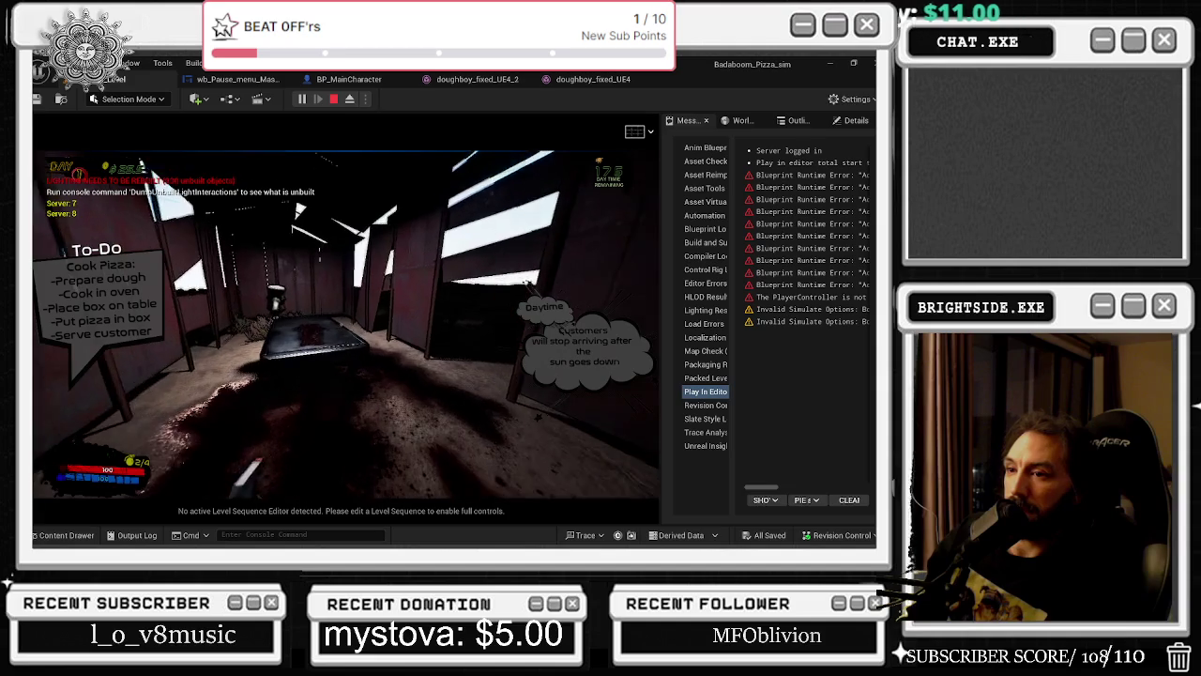
pyautogui.press('w')
pyautogui.press('w')
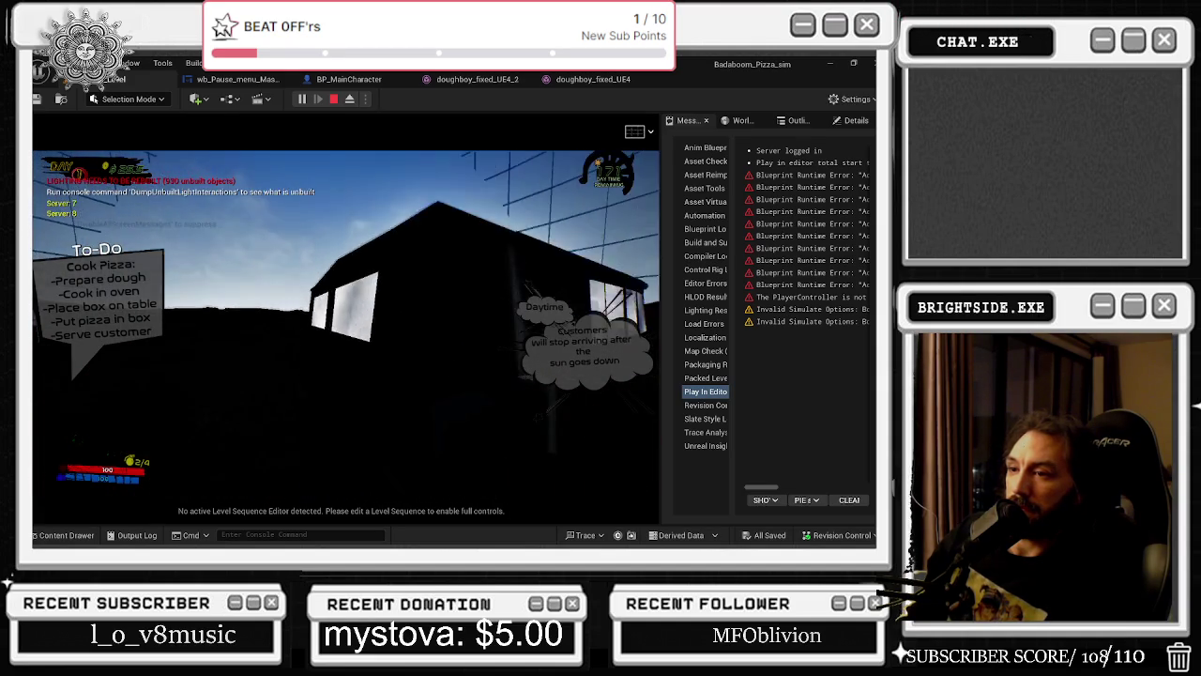
pyautogui.press('w')
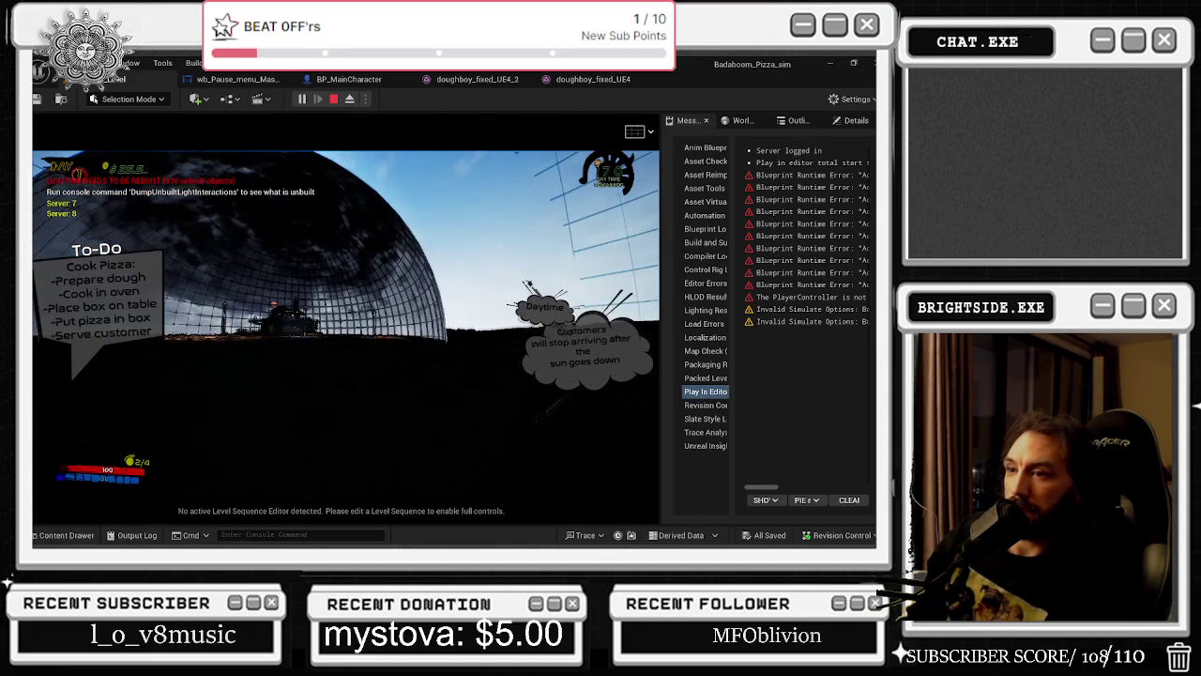
pyautogui.press('Escape')
# Select the Sky Sphere actor and its moon component in the Details panel.
pyautogui.press('w')
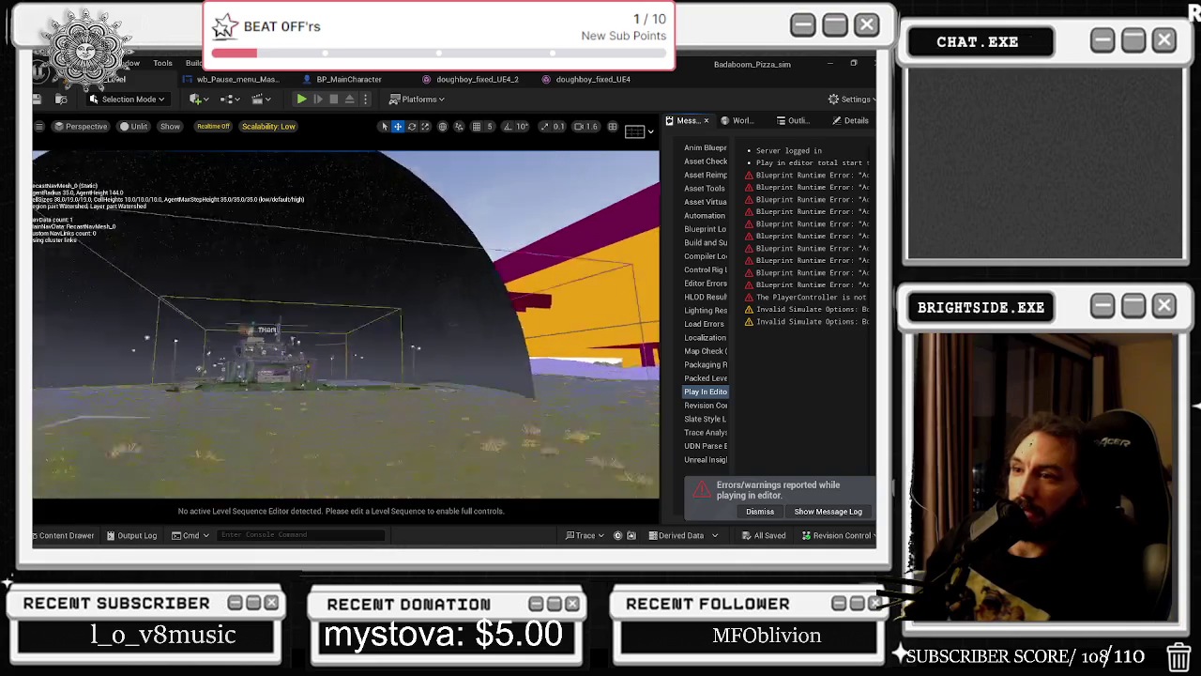
pyautogui.press('d')
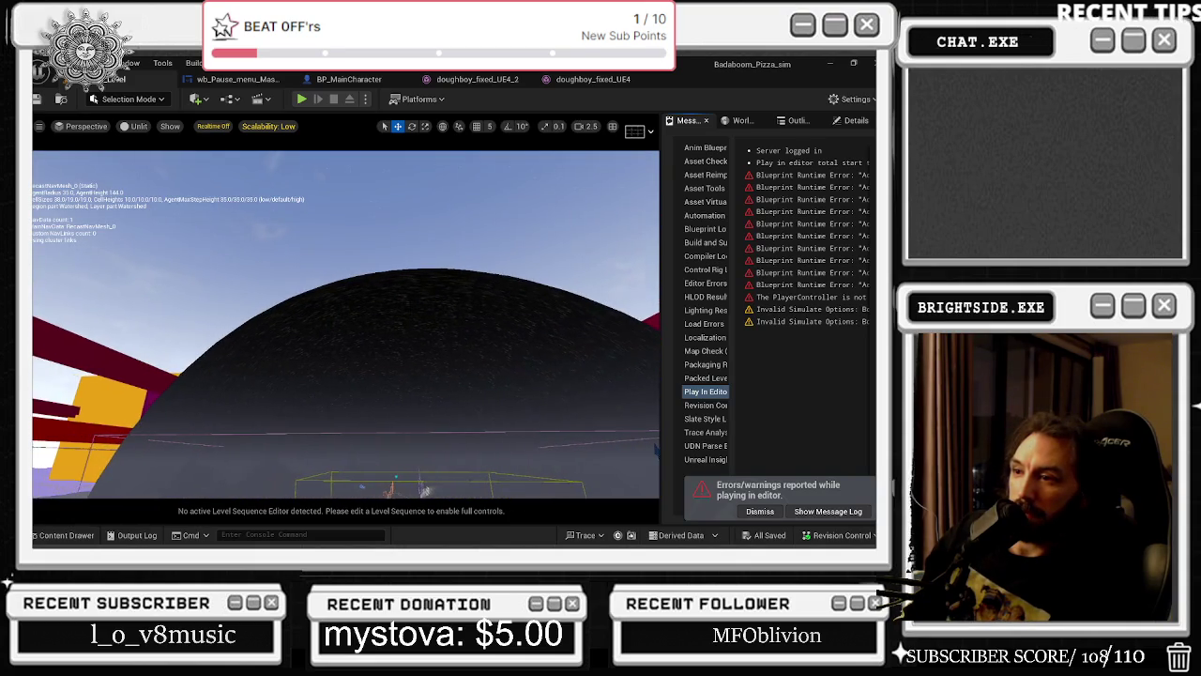
pyautogui.click(798, 120)
pyautogui.click(854, 120)
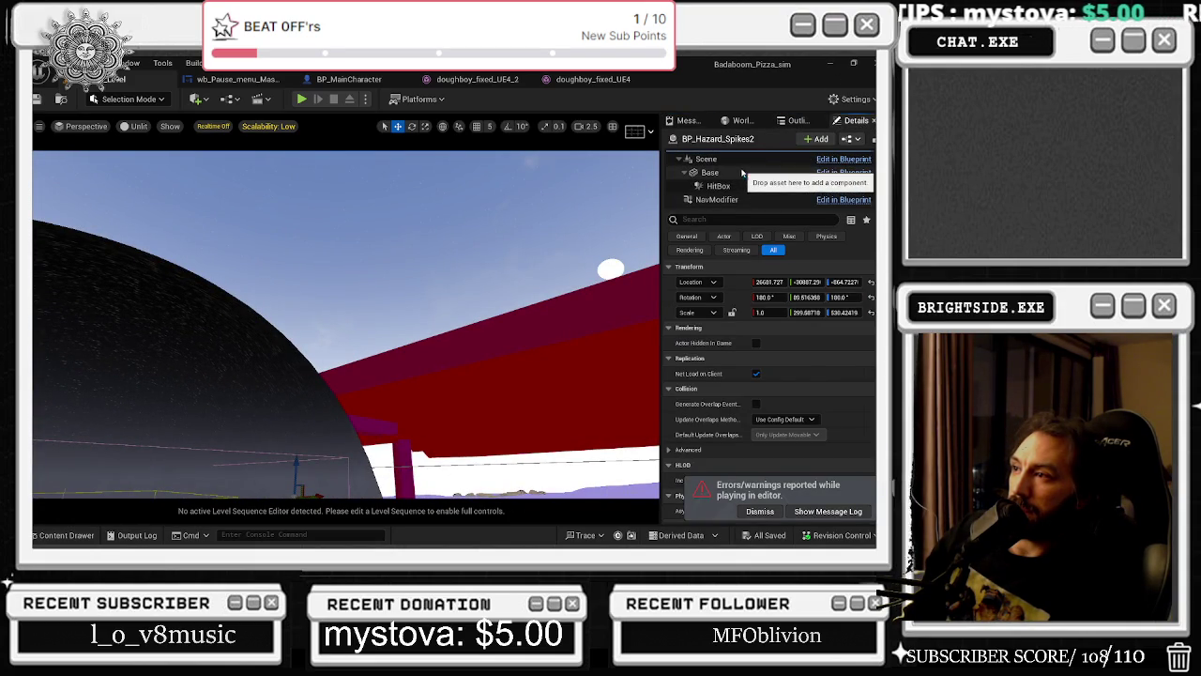
pyautogui.click(741, 173)
pyautogui.click(563, 187)
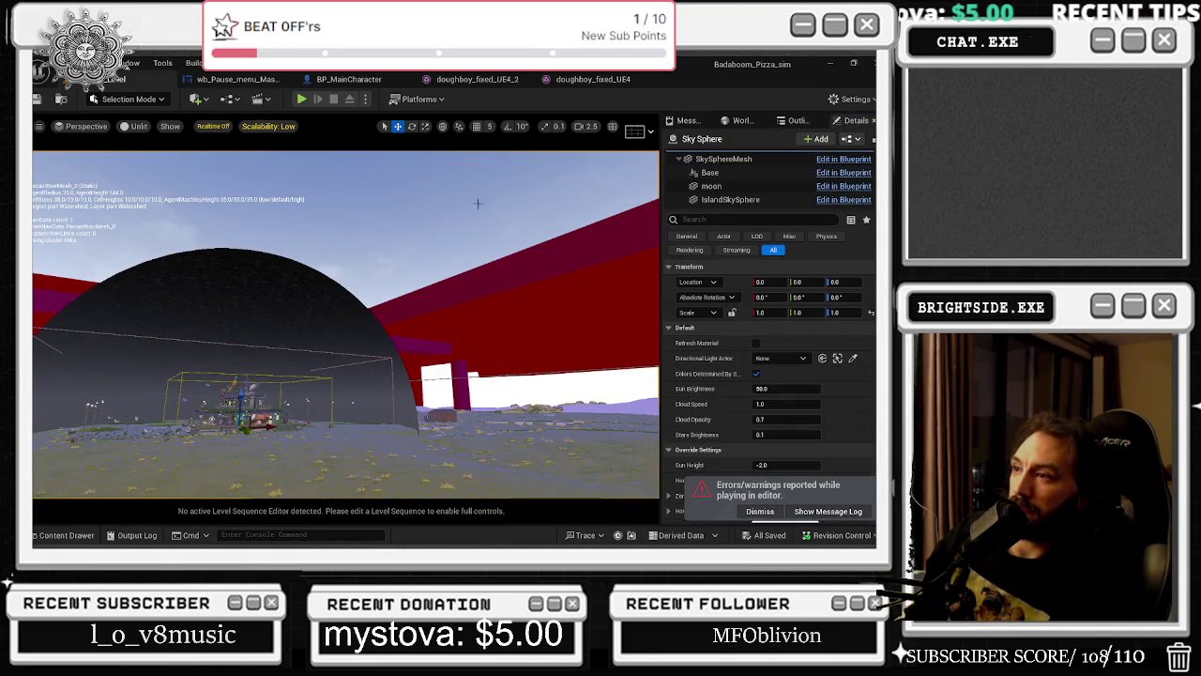
pyautogui.click(714, 186)
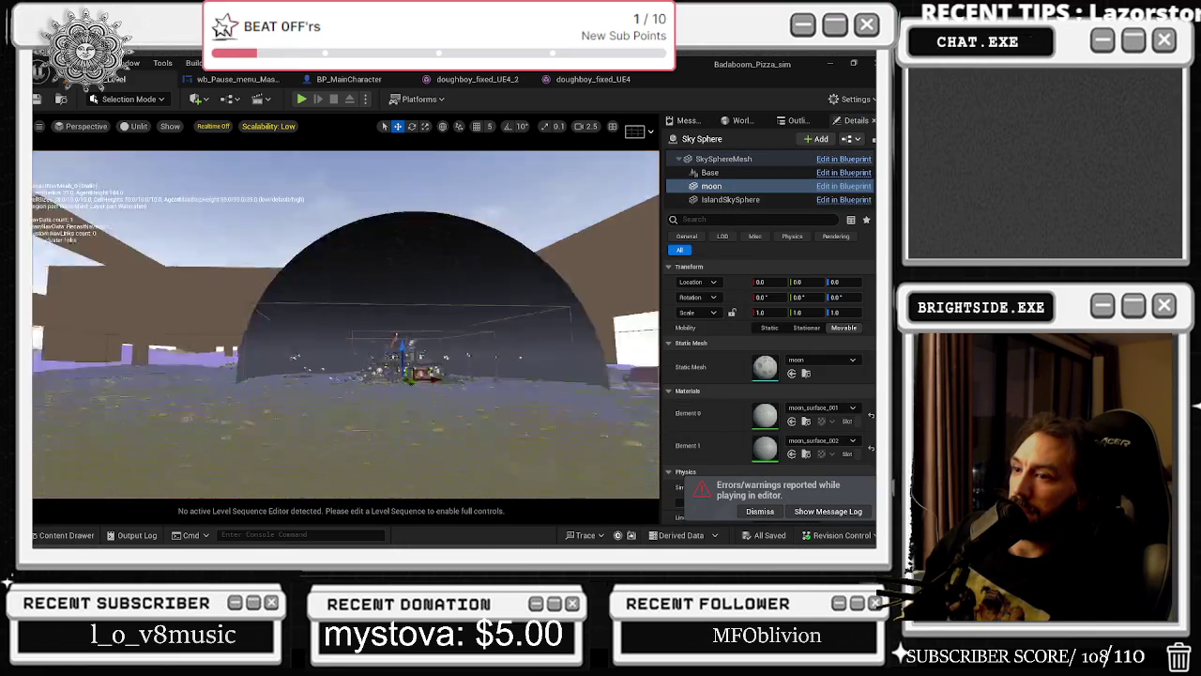
# Focus on the moon and drag it to roughly X -40460, Y 3705.
pyautogui.press('f')
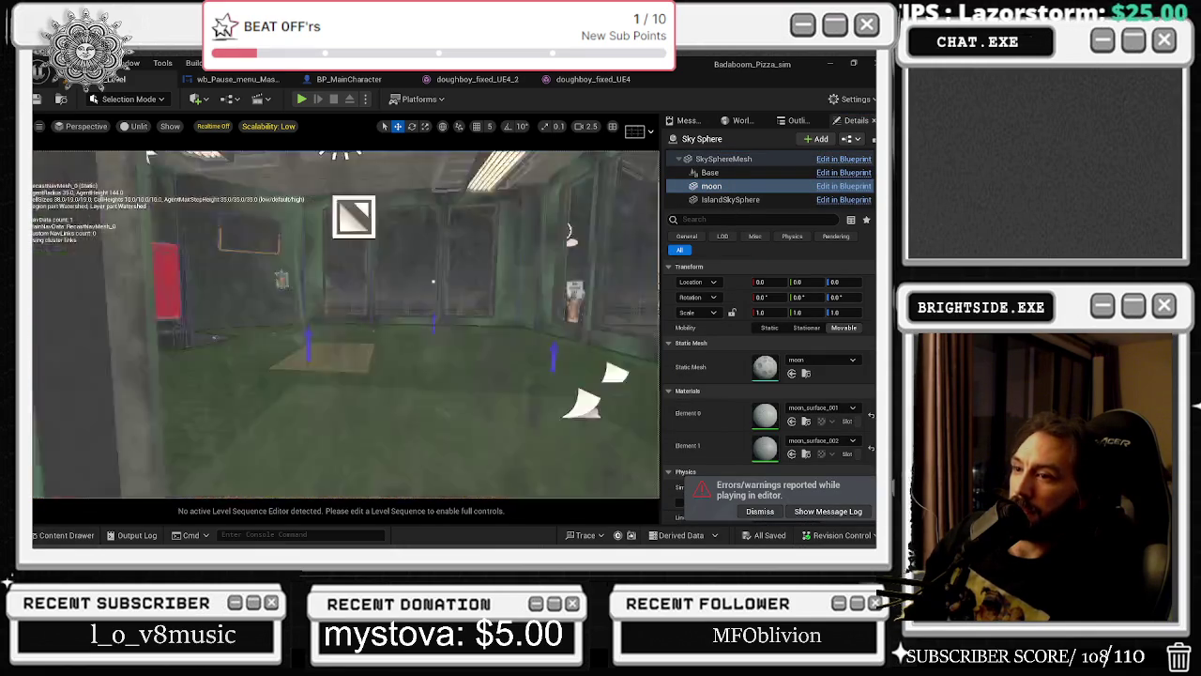
pyautogui.press('f')
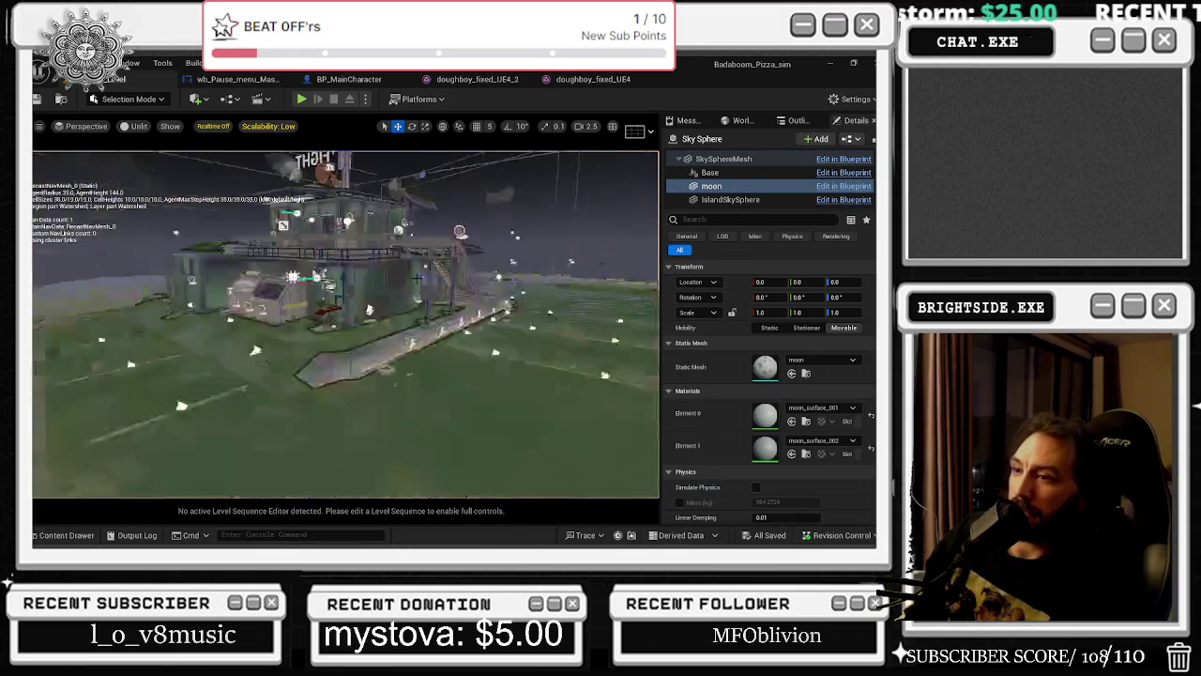
pyautogui.moveTo(327, 324); pyautogui.dragTo(638, 239)
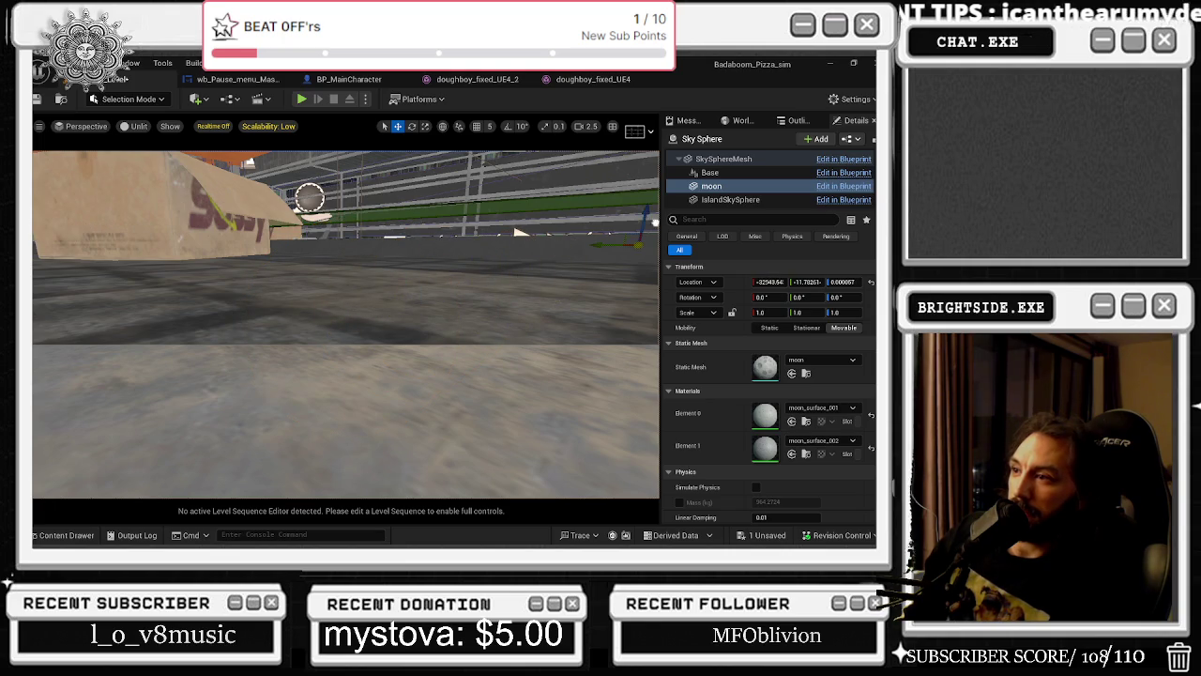
pyautogui.press('f')
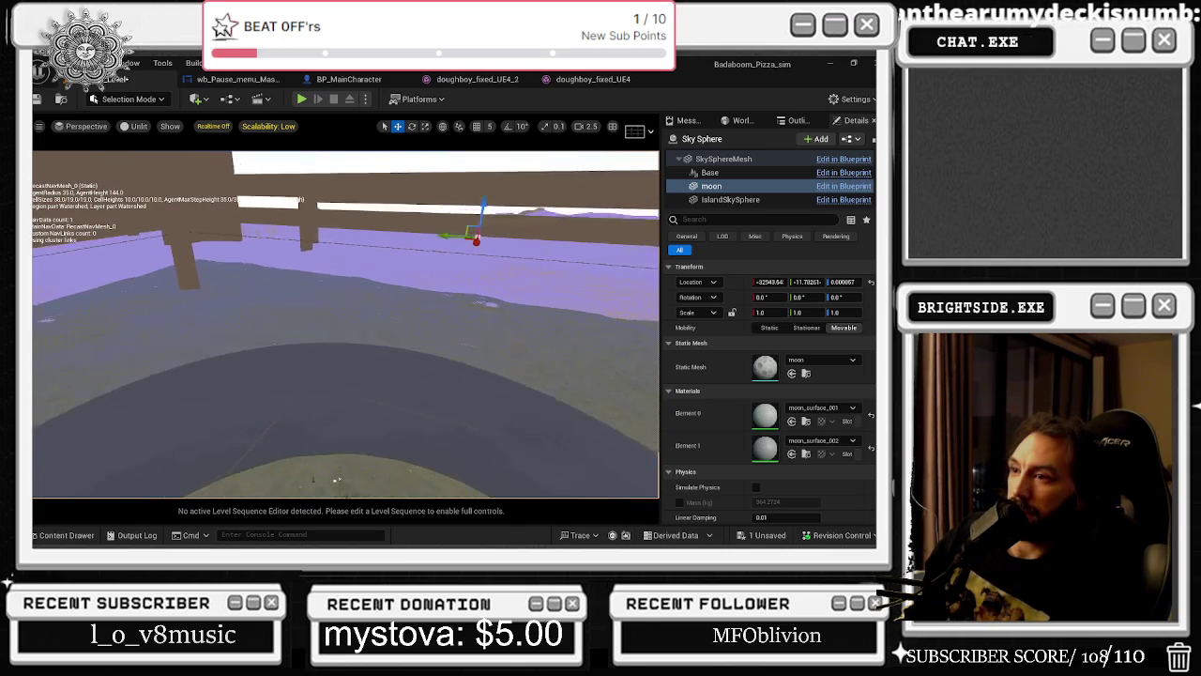
pyautogui.moveTo(407, 234)
pyautogui.mouseDown()
pyautogui.moveTo(394, 220)
pyautogui.moveTo(404, 191)
pyautogui.moveTo(388, 194)
pyautogui.mouseUp()
pyautogui.press('r')
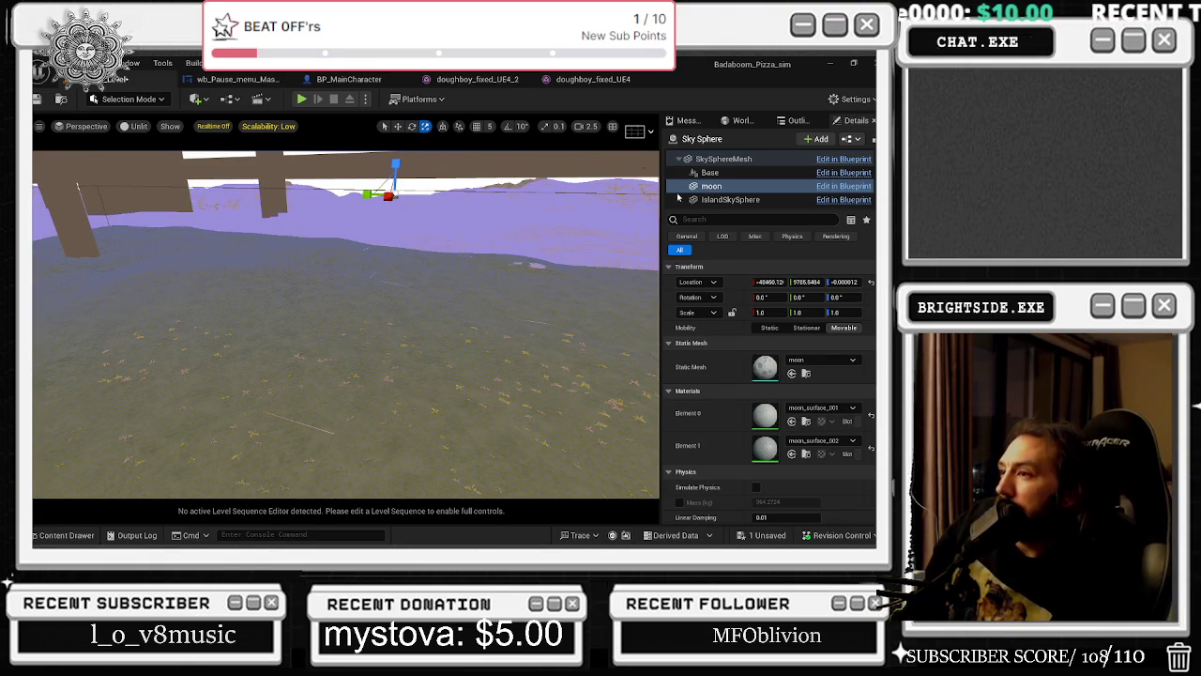
pyautogui.doubleClick(730, 199)
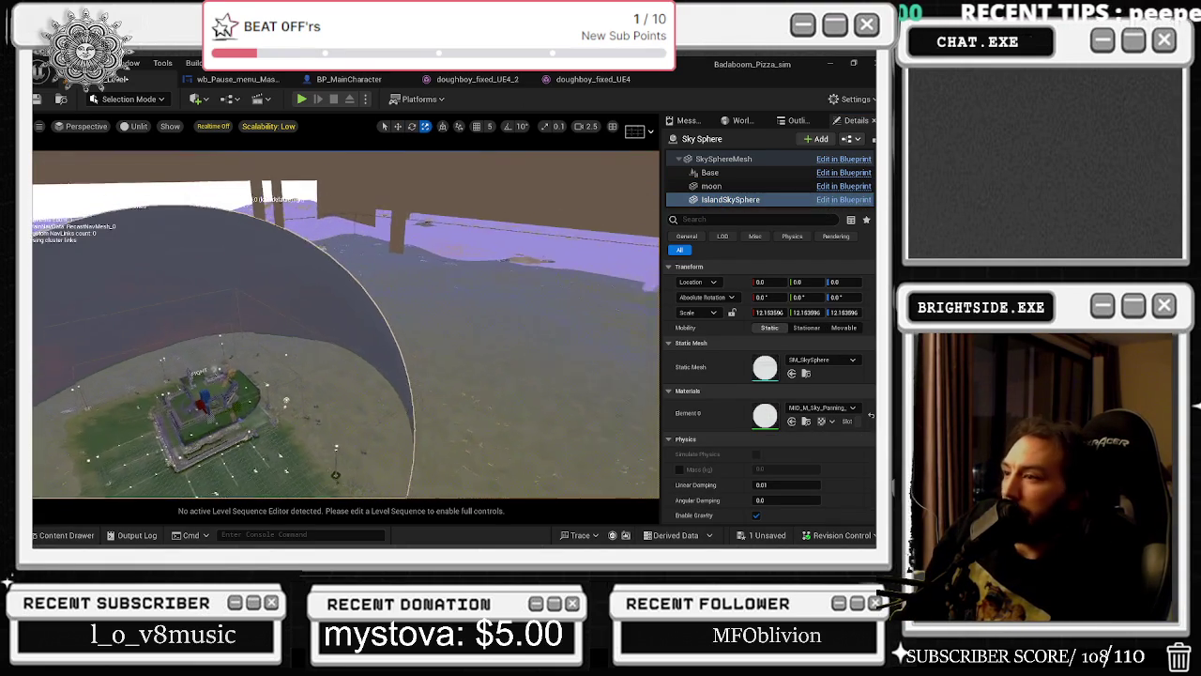
# Filter the IslandSkySphere's Details by 'vis' and uncheck Visible.
pyautogui.write('viis')
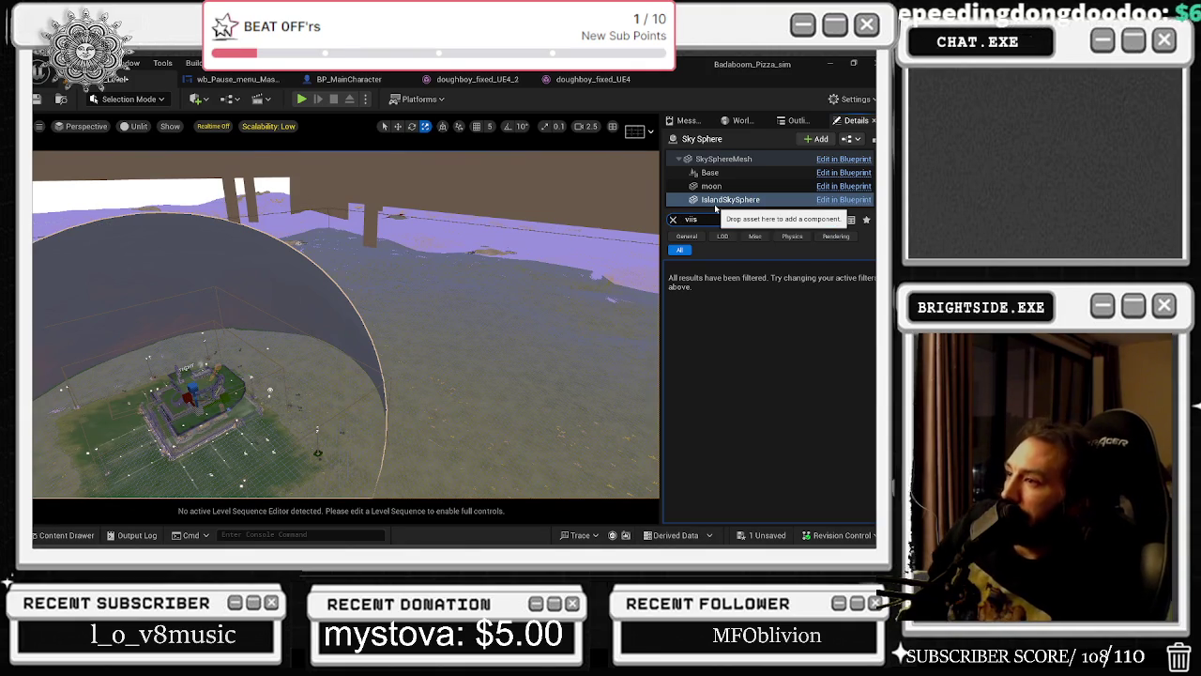
pyautogui.press('BackSpace')
pyautogui.press('BackSpace')
pyautogui.write('s')
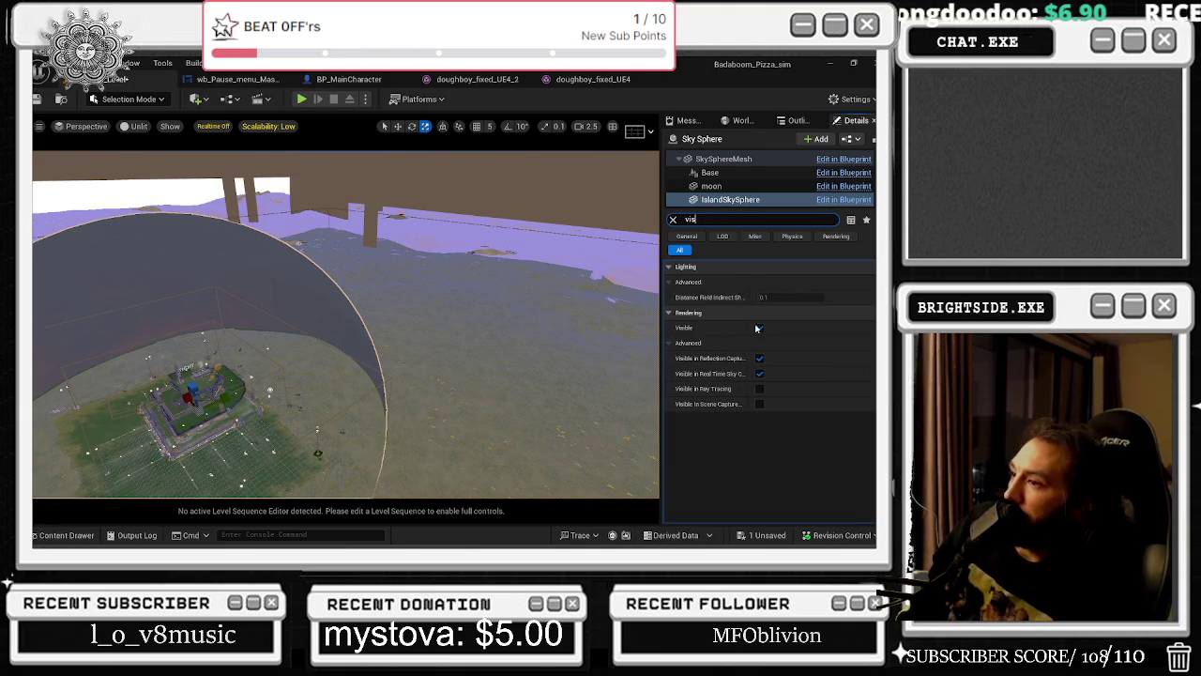
pyautogui.click(759, 328)
pyautogui.press('f')
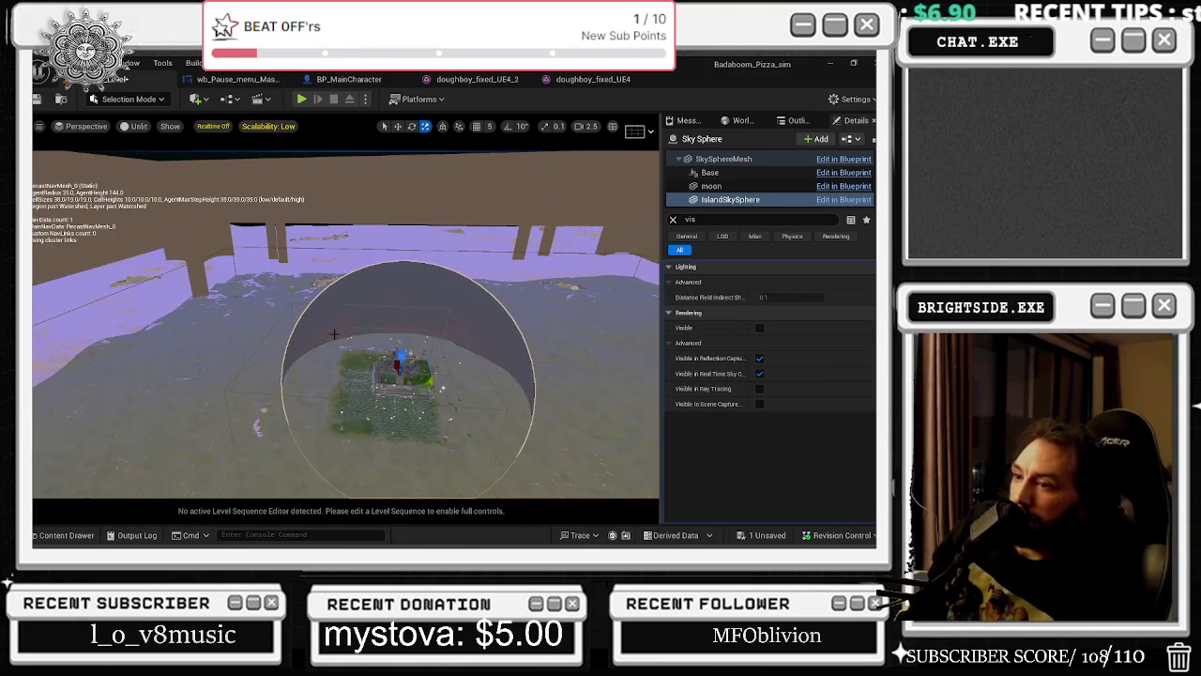
pyautogui.press('w')
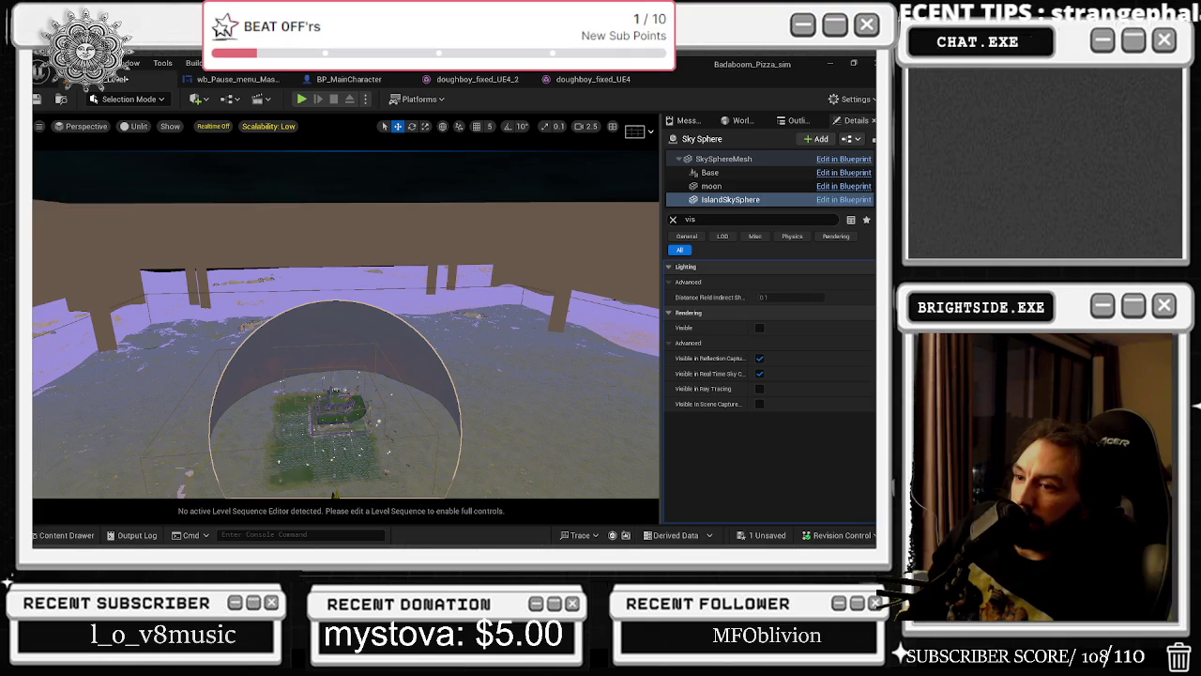
pyautogui.moveTo(352, 433); pyautogui.dragTo(371, 413)
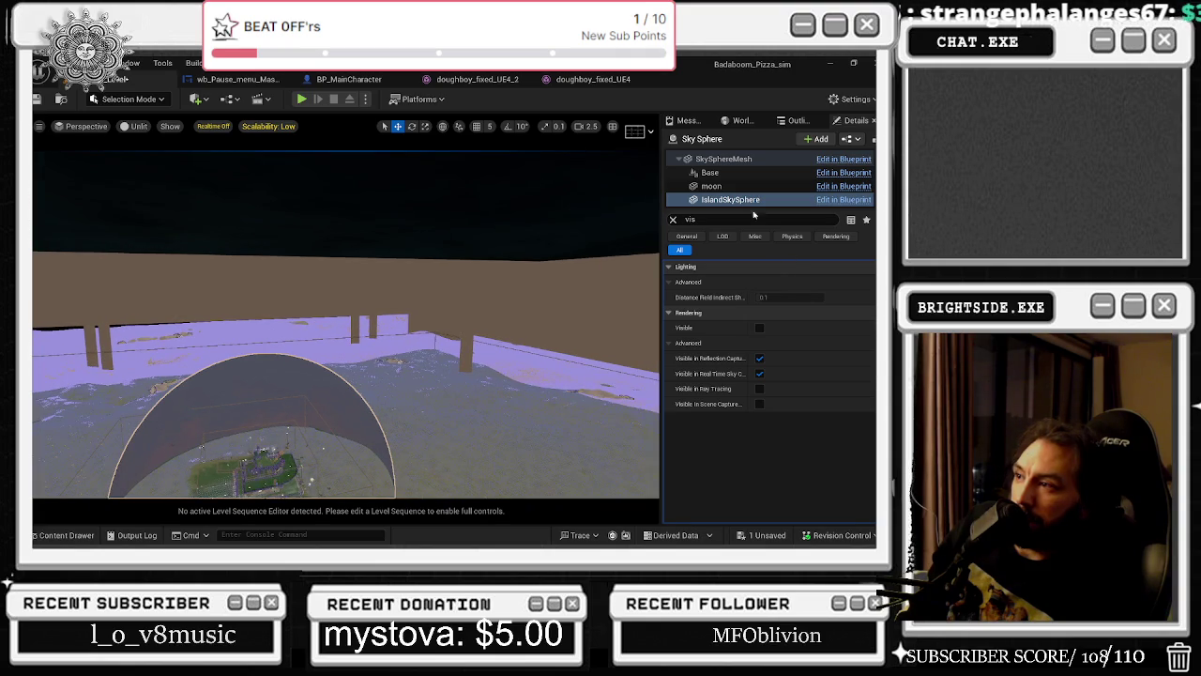
pyautogui.moveTo(359, 428); pyautogui.dragTo(588, 324)
pyautogui.moveTo(376, 375); pyautogui.dragTo(806, 351)
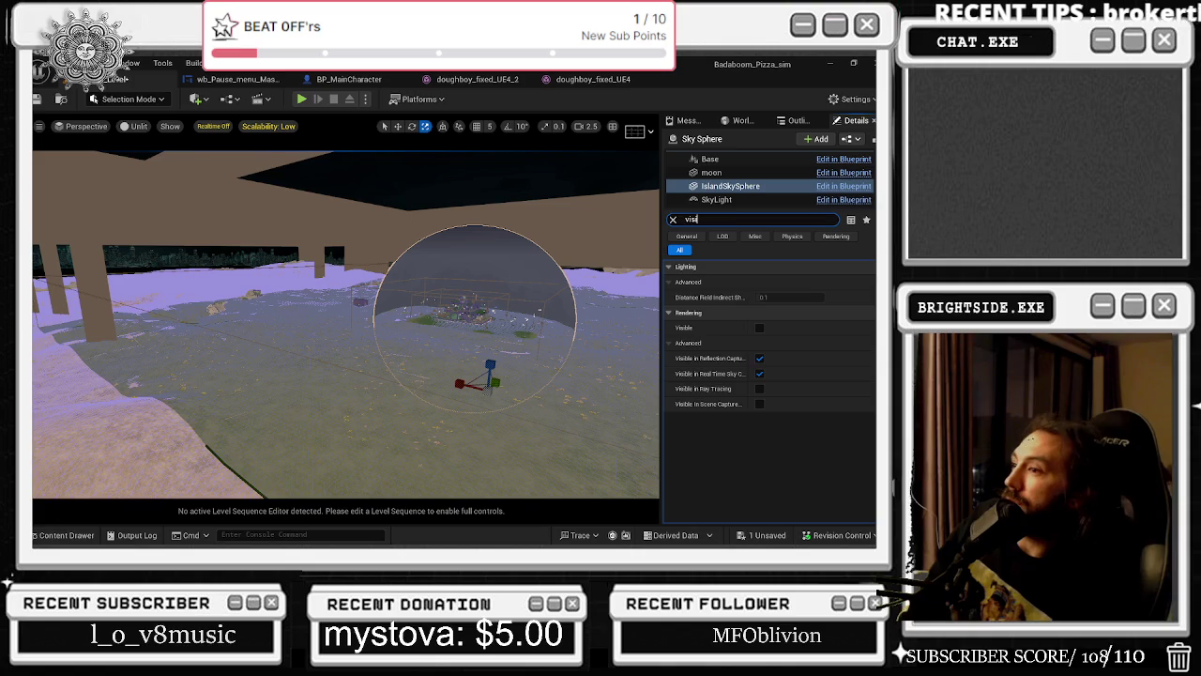
# Exclude IslandSkySphere from real-time sky capture and reflection capture.
pyautogui.click(760, 374)
pyautogui.click(760, 358)
pyautogui.click(760, 357)
# Save Tutorial_Level and clear the Details search filter.
pyautogui.click(765, 535)
pyautogui.click(542, 433)
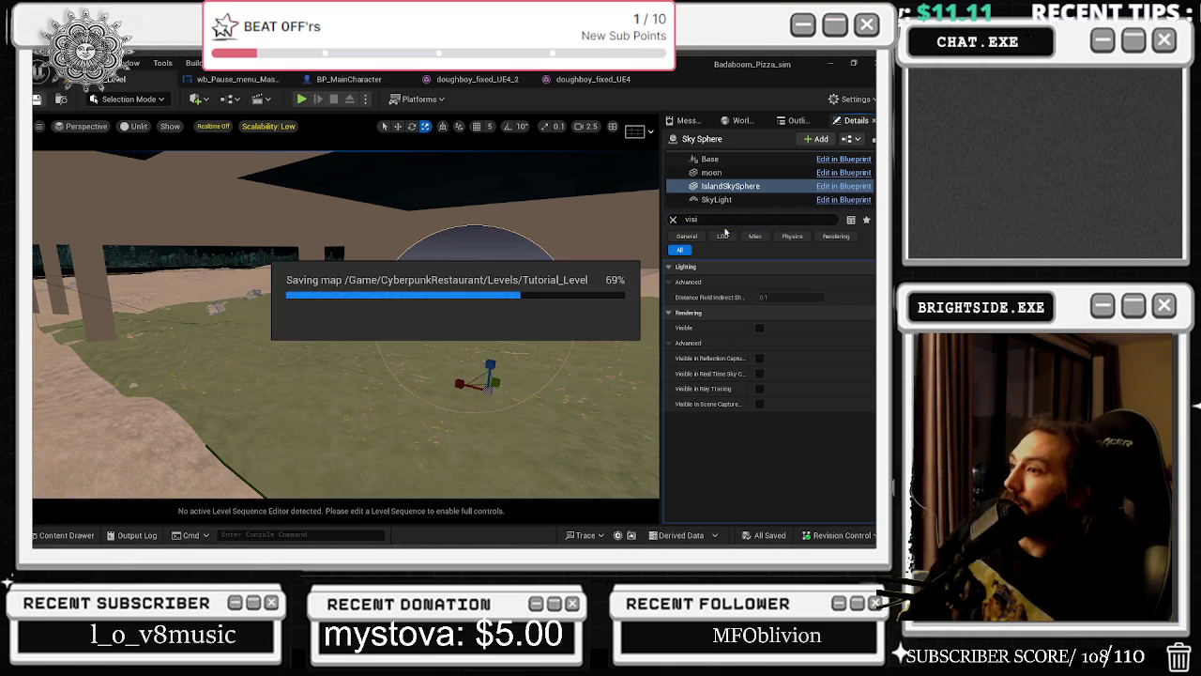
pyautogui.click(673, 219)
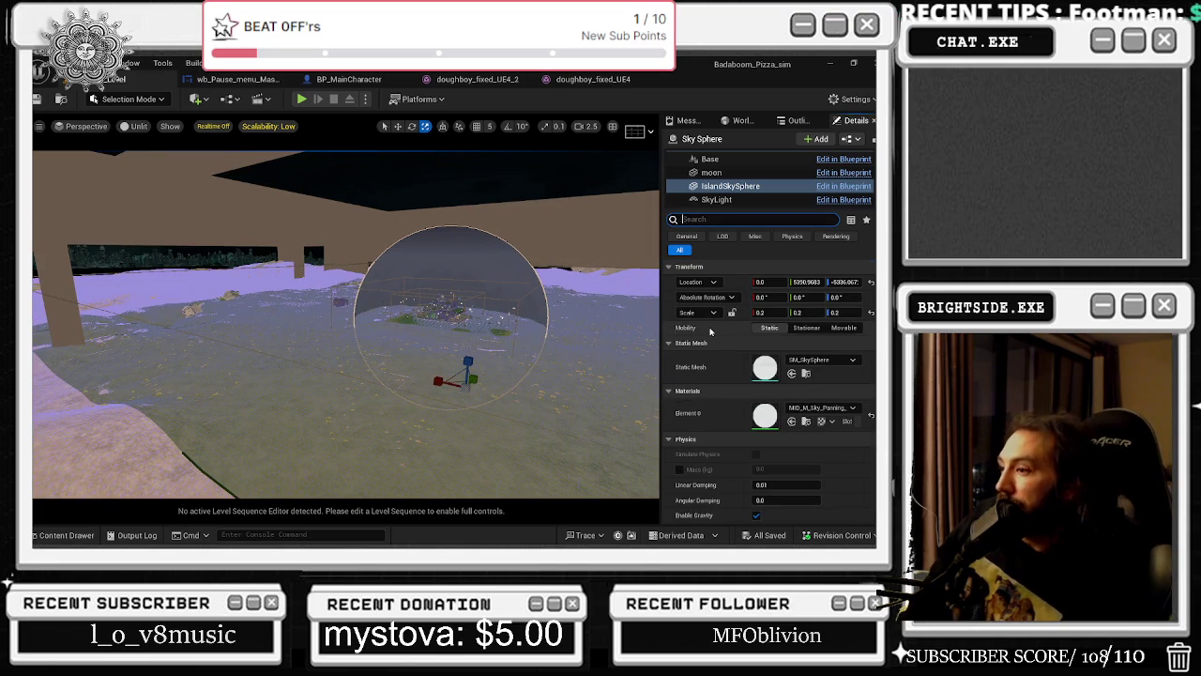
pyautogui.scroll(-5, 739, 360)
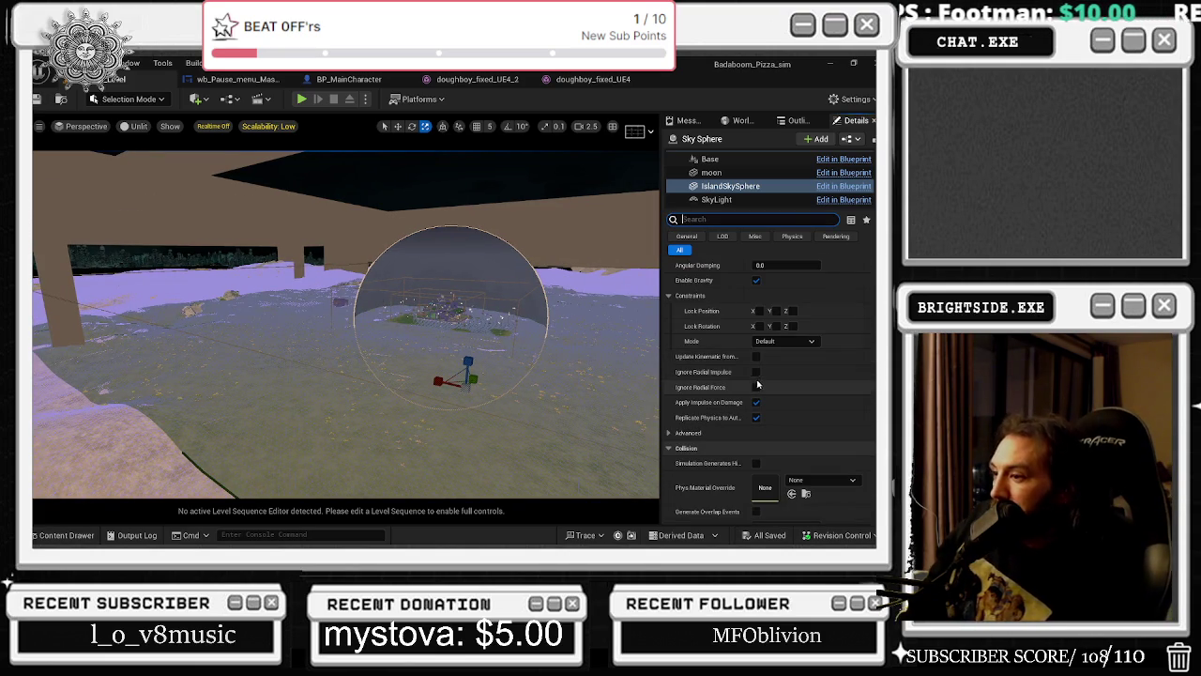
# Run a quick Play-In-Editor test of the level and stop it with Esc.
pyautogui.click(302, 100)
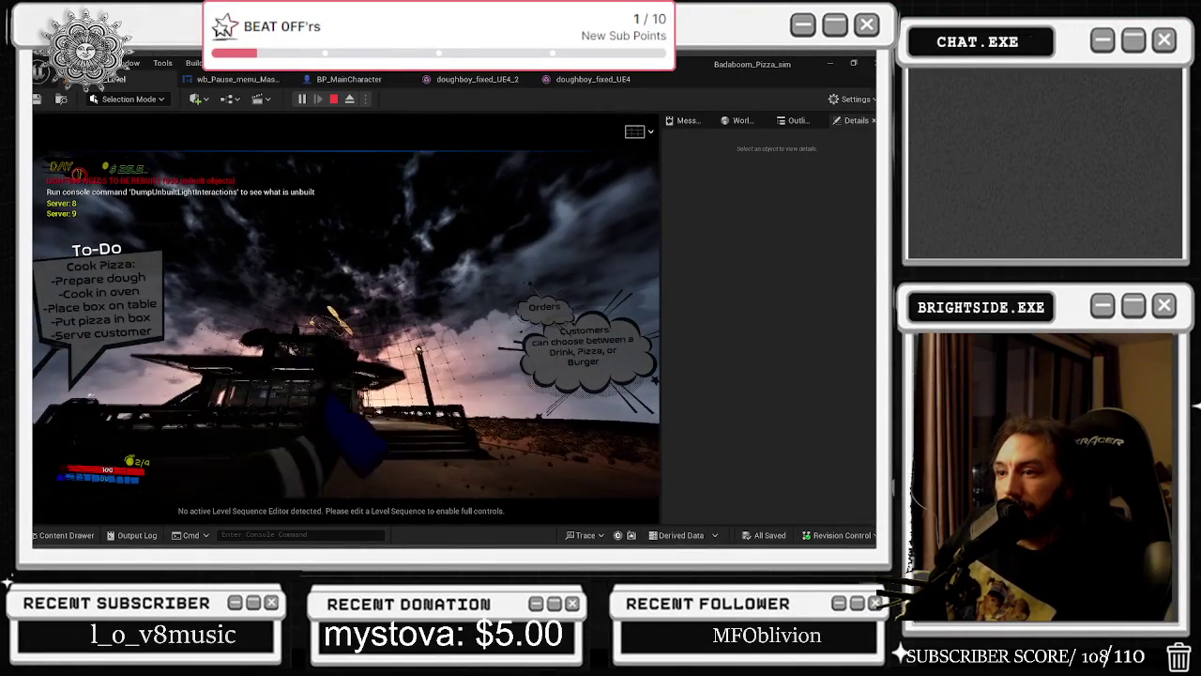
pyautogui.press('Escape')
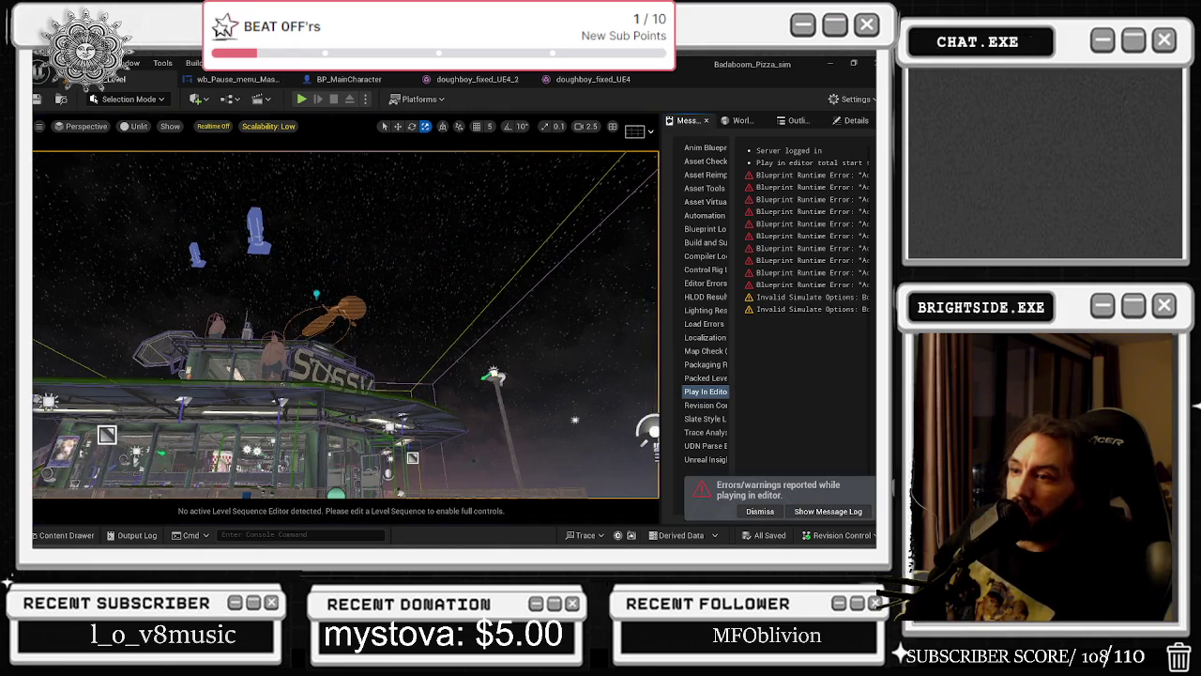
# Scale the Sky Sphere flat, then undo the scaling to restore its dome shape.
pyautogui.press('p')
pyautogui.click(465, 302)
pyautogui.press('f')
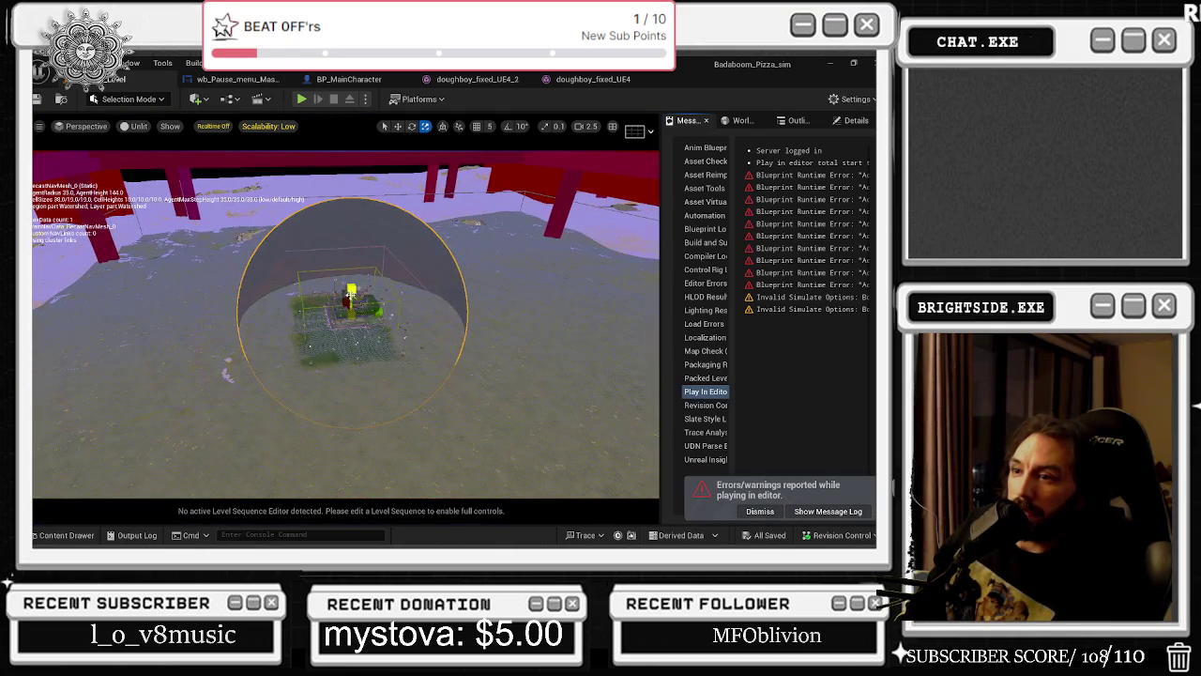
pyautogui.moveTo(351, 293)
pyautogui.mouseDown()
pyautogui.moveTo(369, 298)
pyautogui.moveTo(361, 288)
pyautogui.moveTo(348, 367)
pyautogui.moveTo(410, 379)
pyautogui.mouseUp()
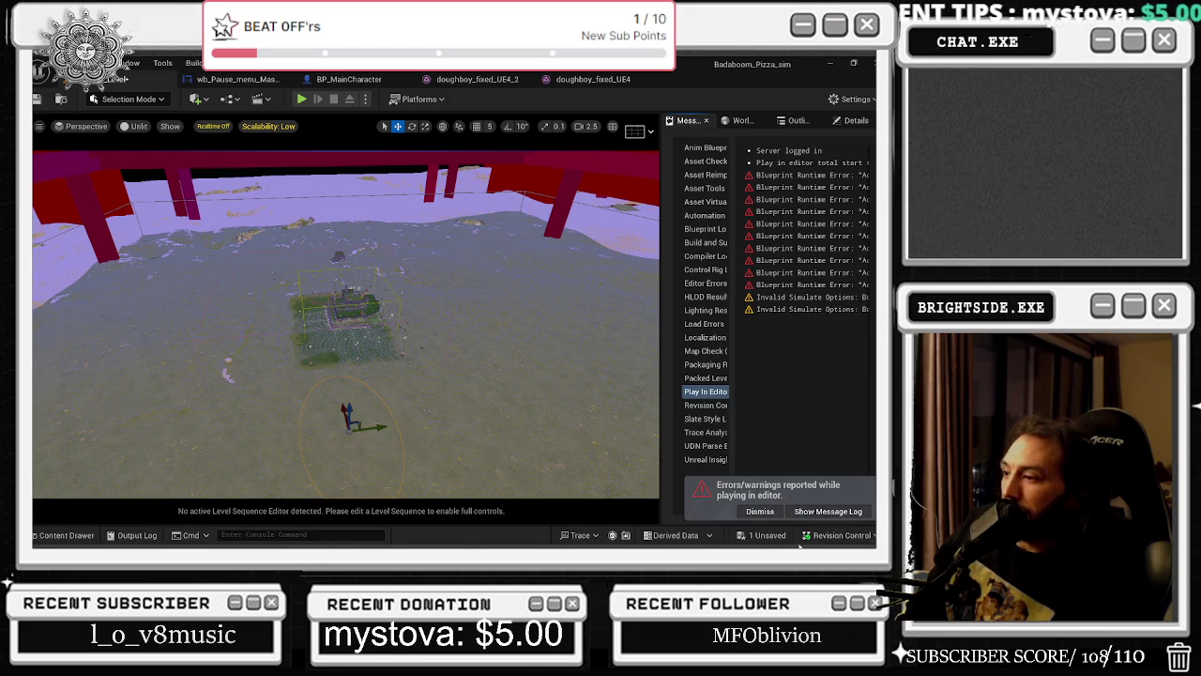
pyautogui.click(794, 122)
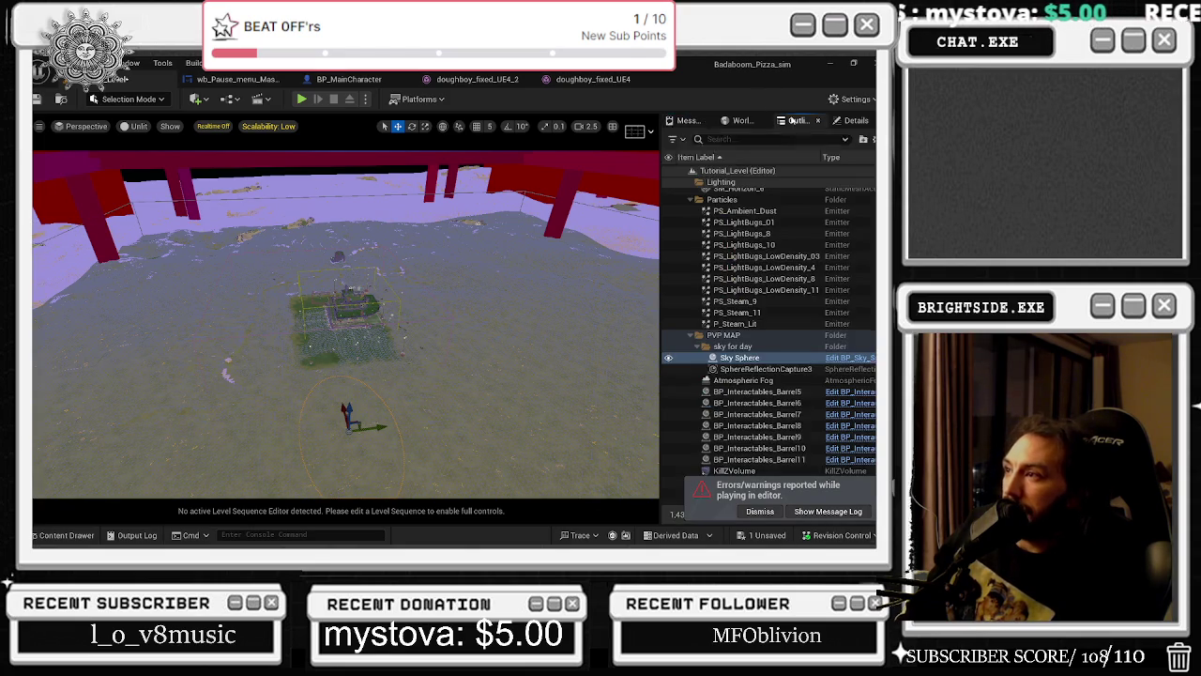
pyautogui.click(854, 121)
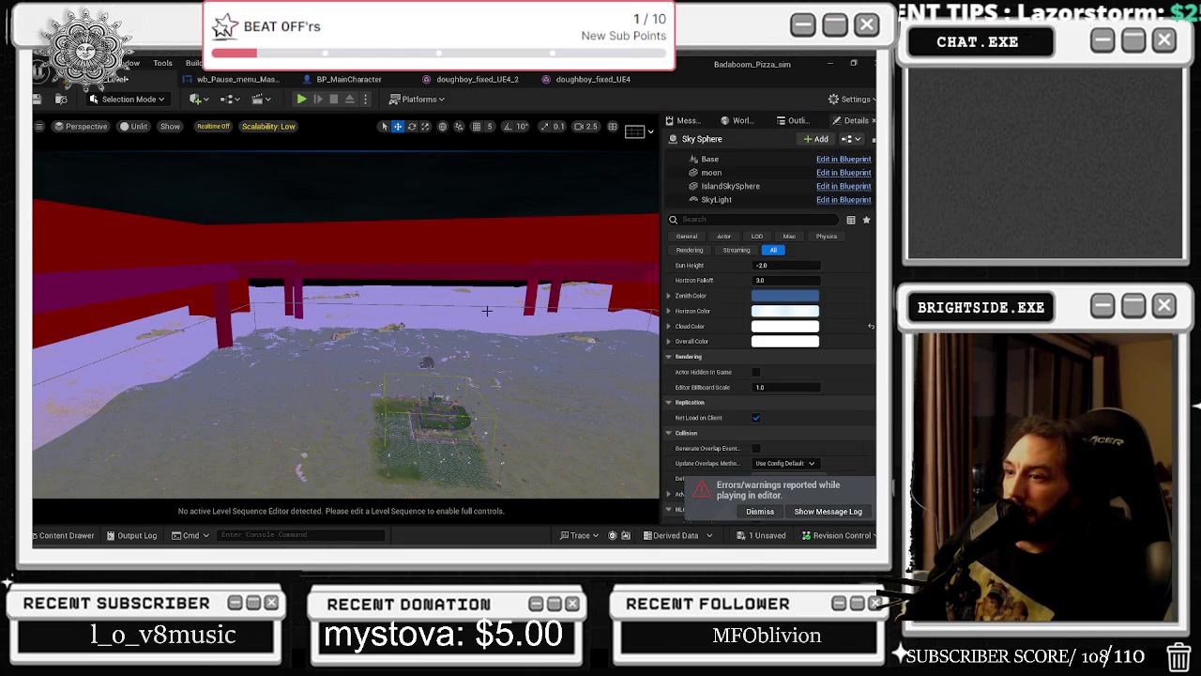
pyautogui.rightClick(488, 311)
pyautogui.hotkey('ctrl', 'z')
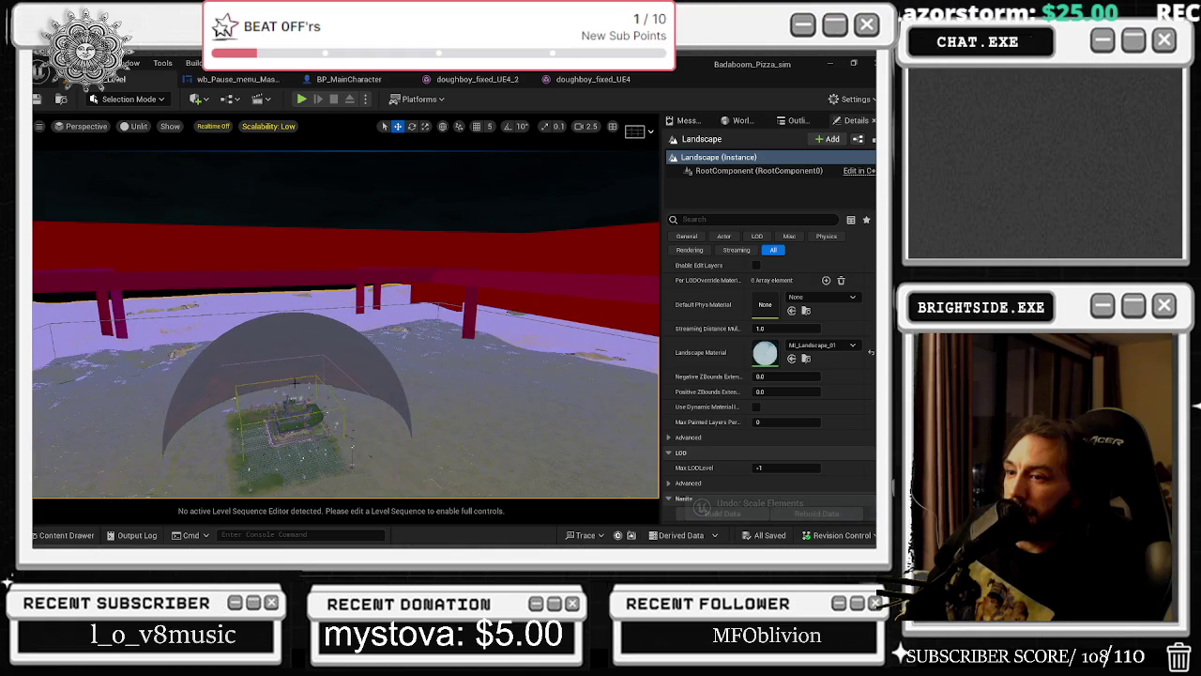
# Reselect the Sky Sphere and inspect SkySphereMesh with its Base and moon components.
pyautogui.click(297, 382)
pyautogui.click(724, 170)
pyautogui.moveTo(544, 334)
pyautogui.mouseDown()
pyautogui.moveTo(394, 385)
pyautogui.moveTo(469, 348)
pyautogui.mouseUp()
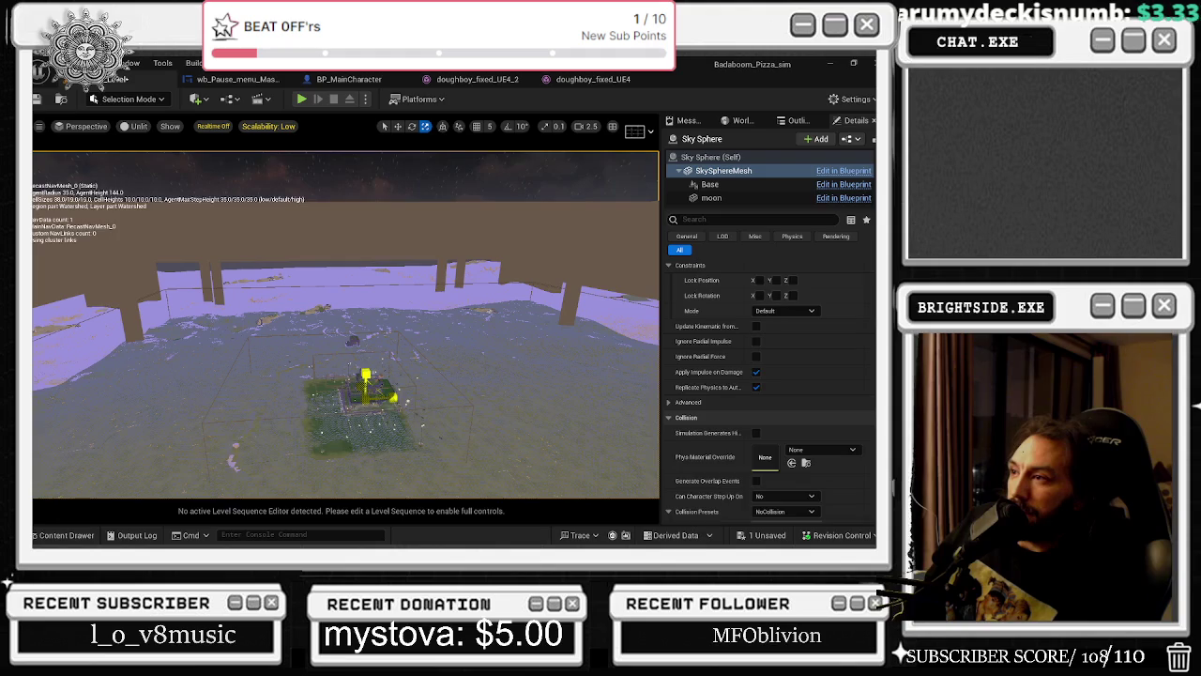
pyautogui.click(678, 170)
pyautogui.moveTo(394, 375); pyautogui.dragTo(427, 300)
pyautogui.click(733, 172)
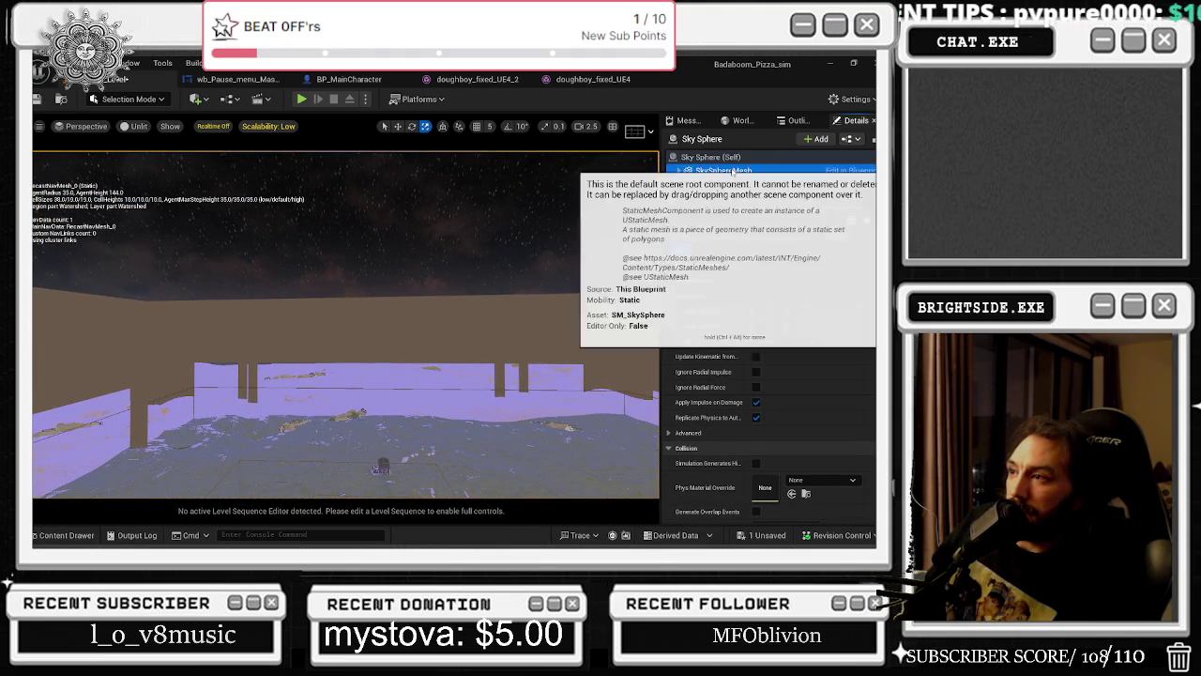
pyautogui.press('f')
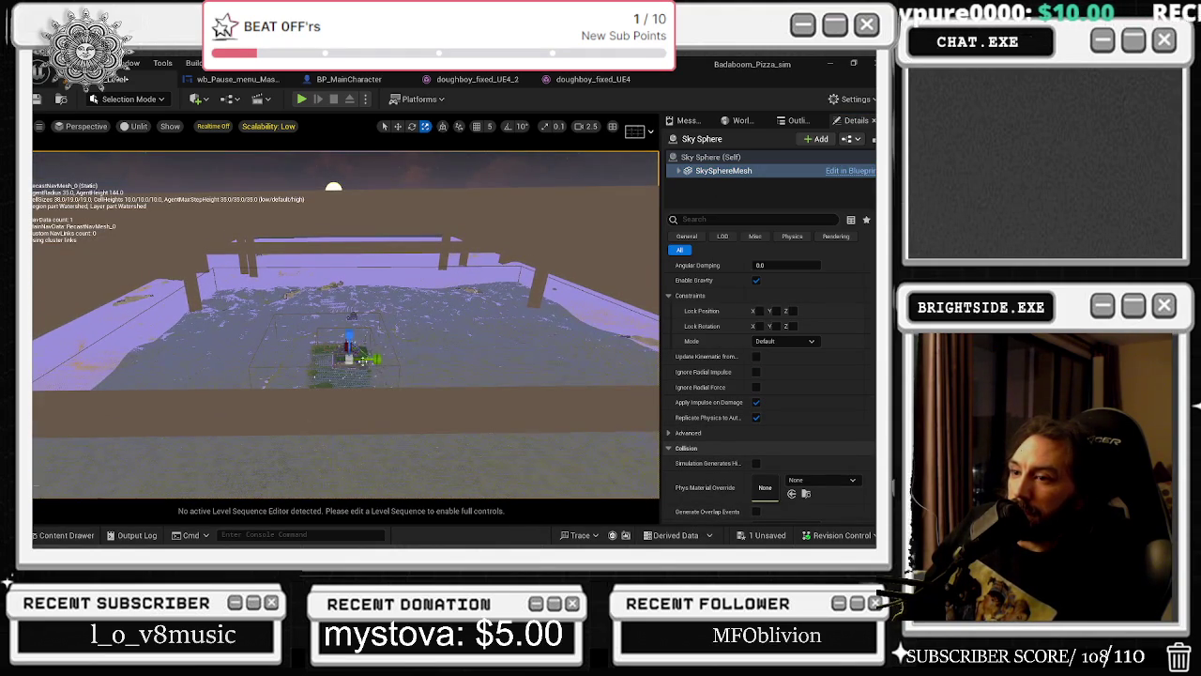
pyautogui.click(679, 171)
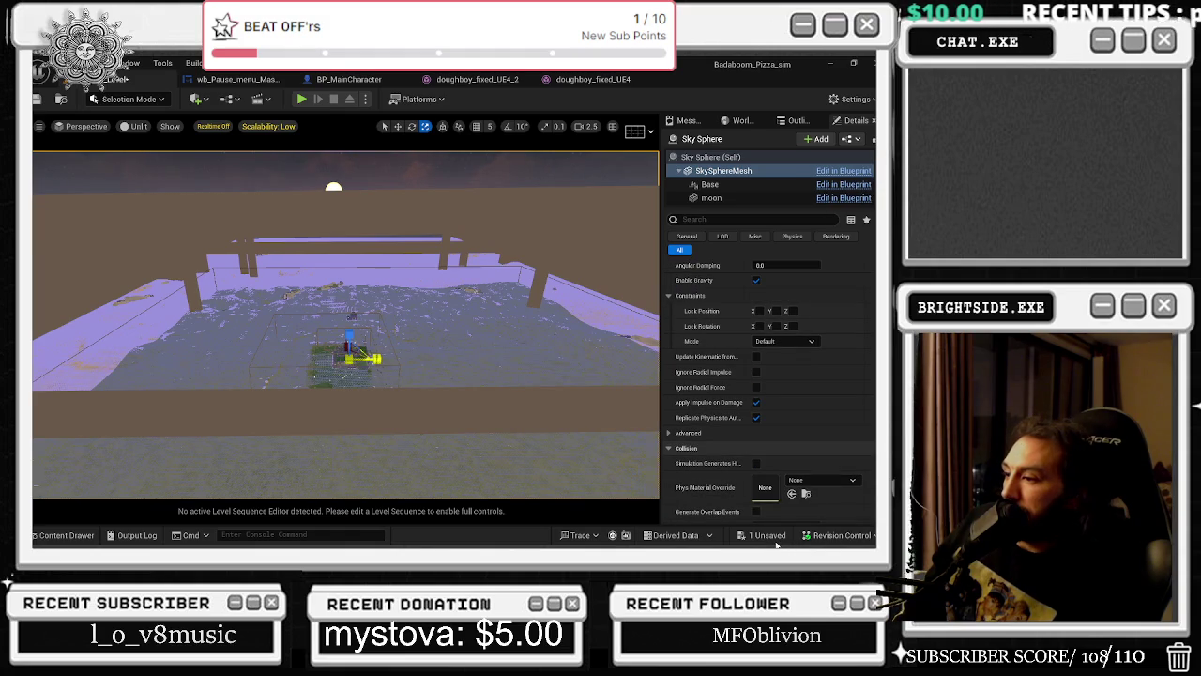
# Save the Tutorial_Level map through the unsaved-content Save Selected prompt.
pyautogui.click(770, 536)
pyautogui.click(544, 434)
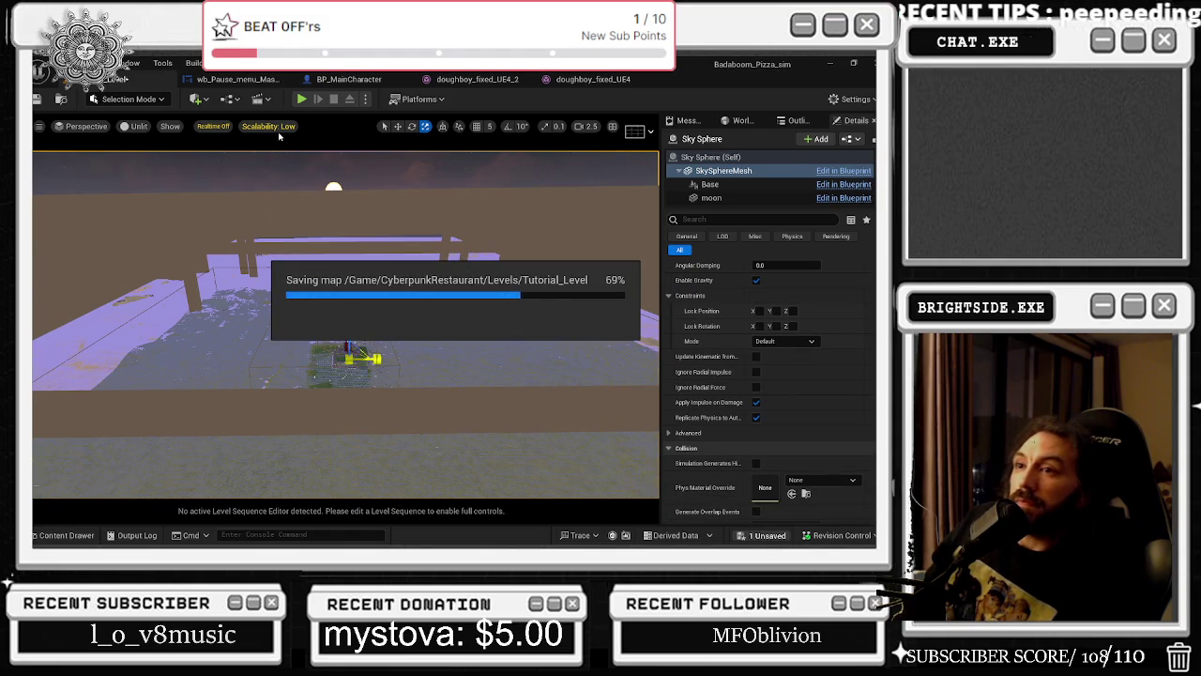
pyautogui.click(299, 100)
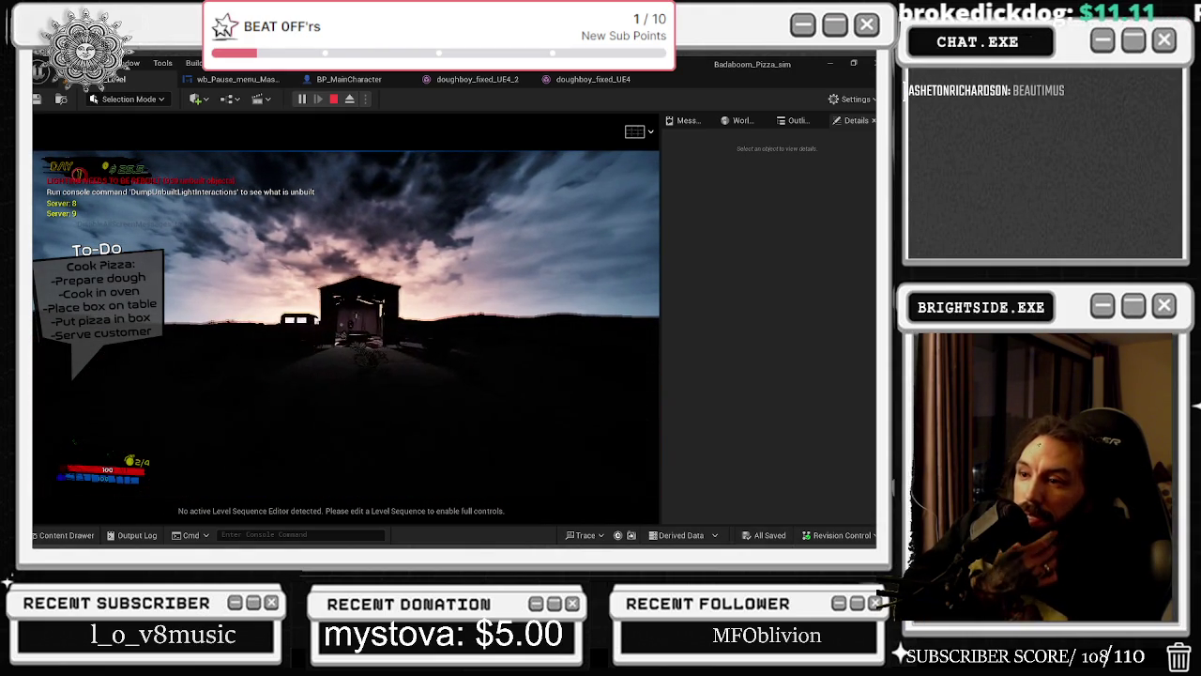
# Walk forward into the building, stop the playtest, and minimise the editor to the desktop.
pyautogui.press('w')
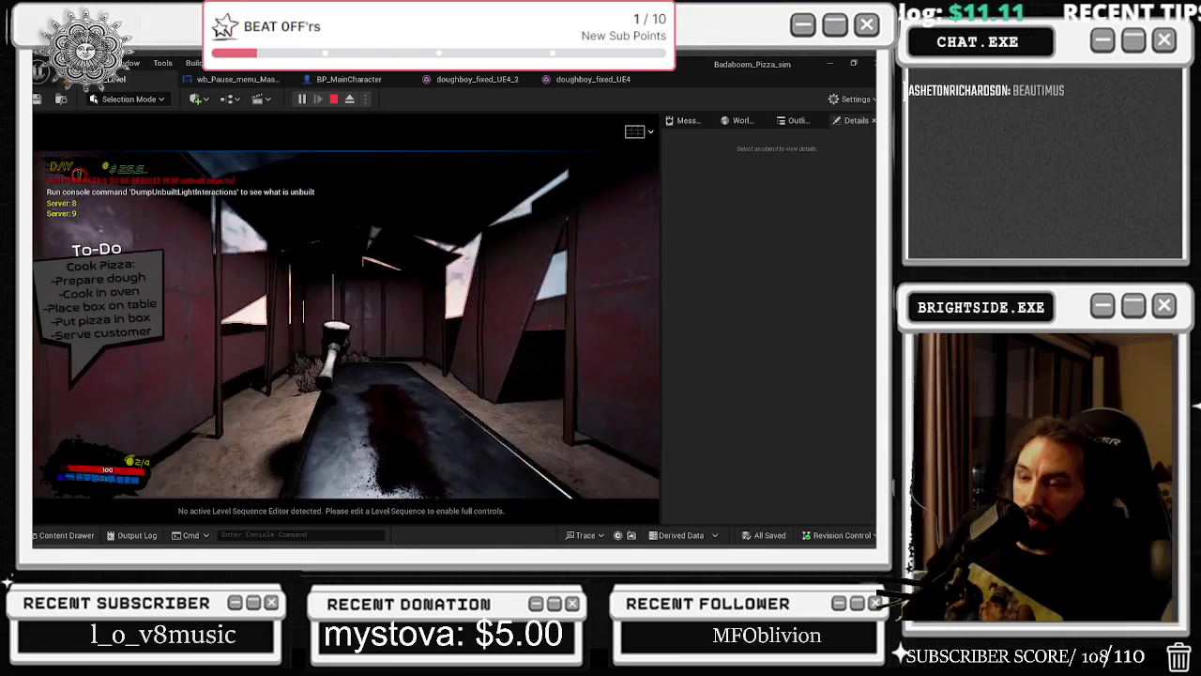
pyautogui.press('Escape')
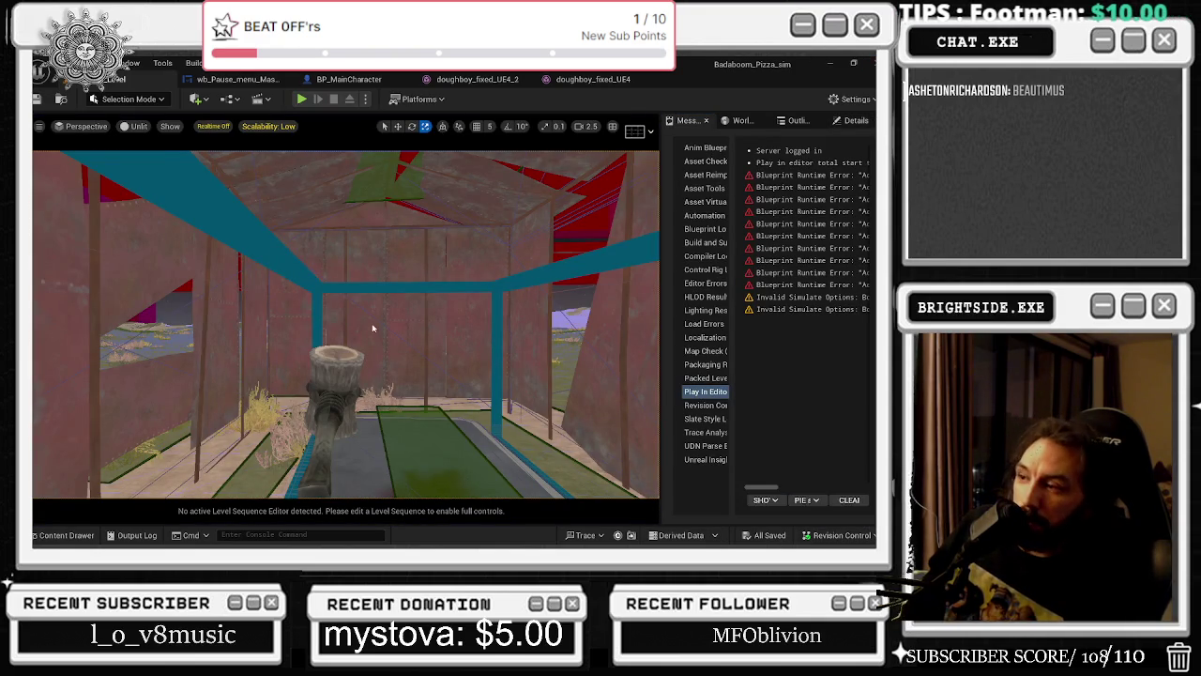
pyautogui.press('super+d')
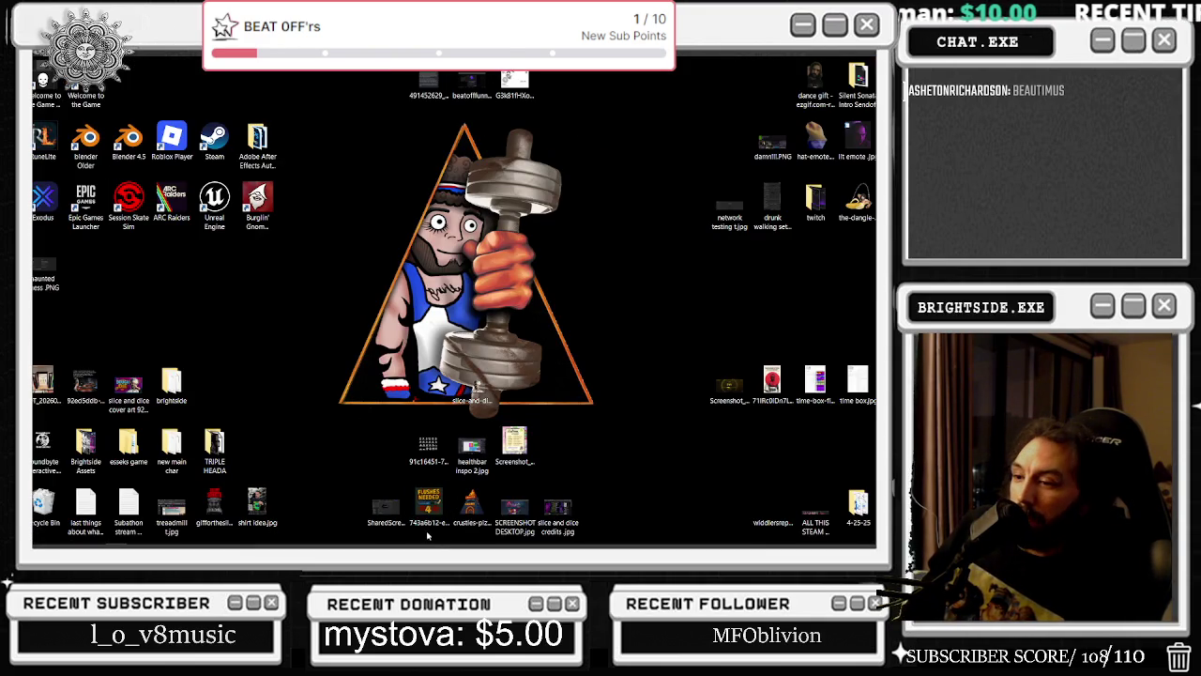
# Restore and maximise Chrome, then run a Google search for 'facebook'.
pyautogui.click(341, 535)
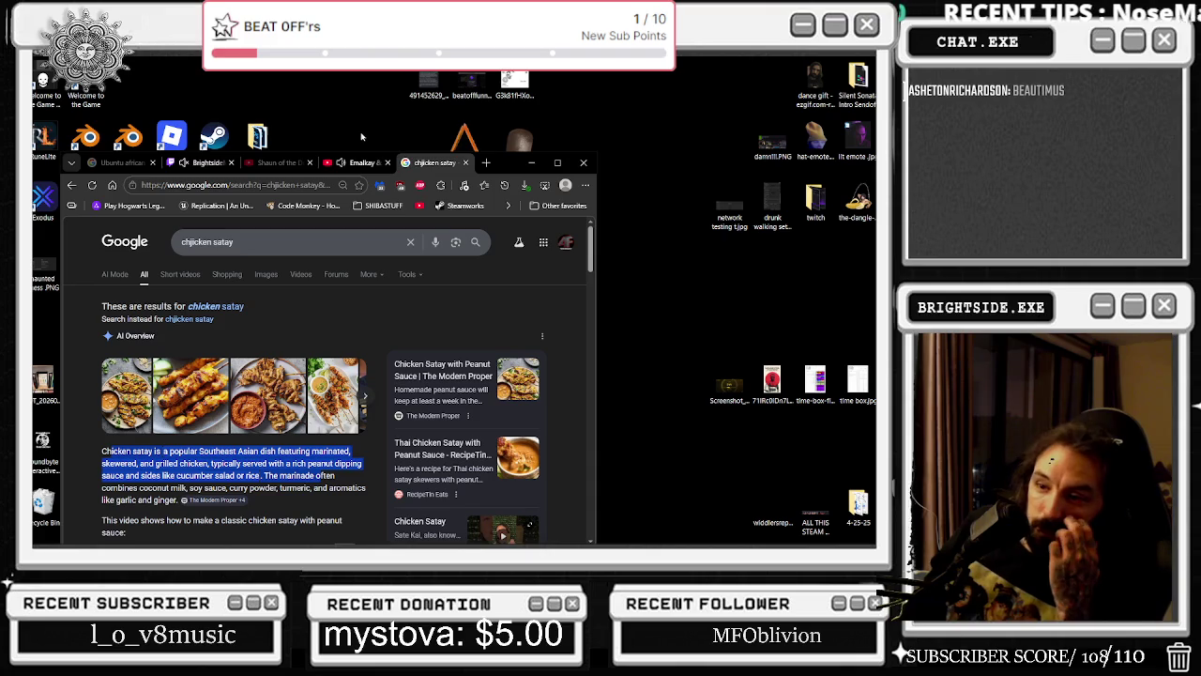
pyautogui.click(557, 163)
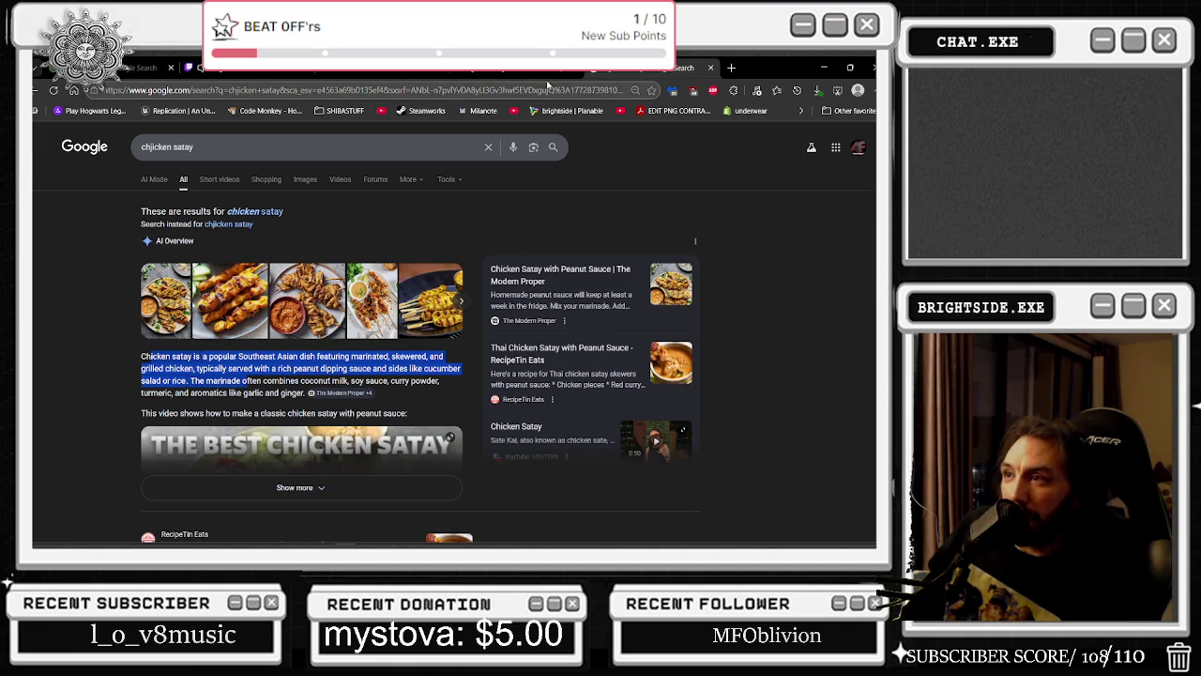
pyautogui.click(94, 90)
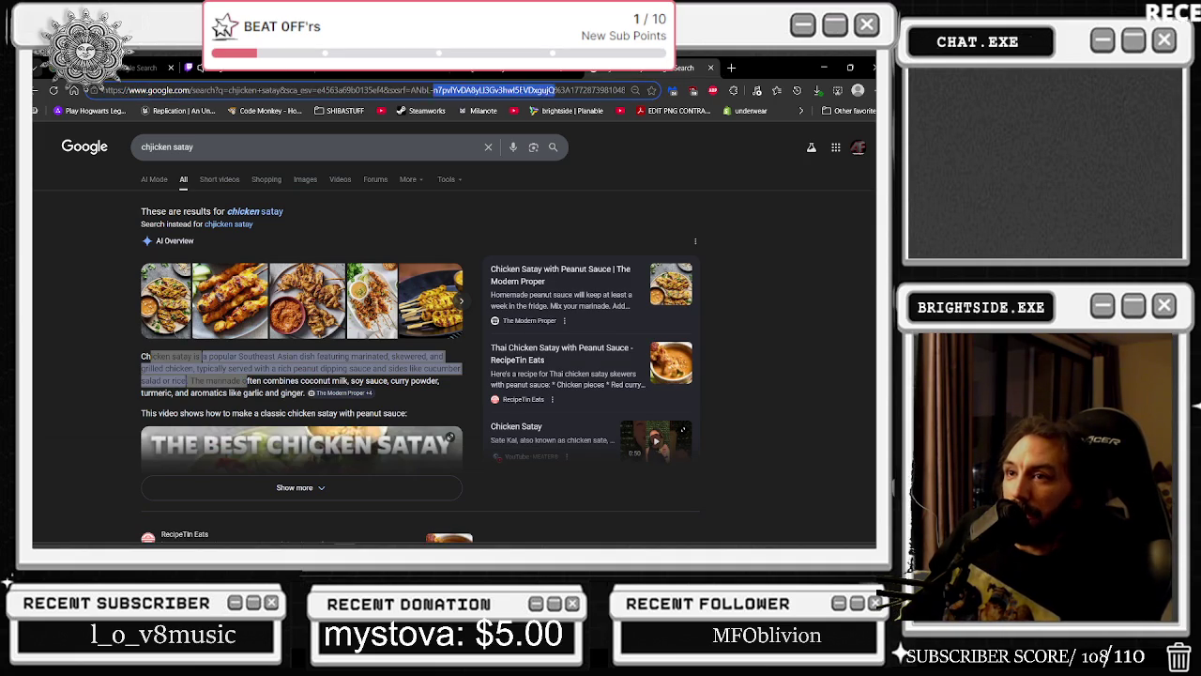
pyautogui.write('faceb')
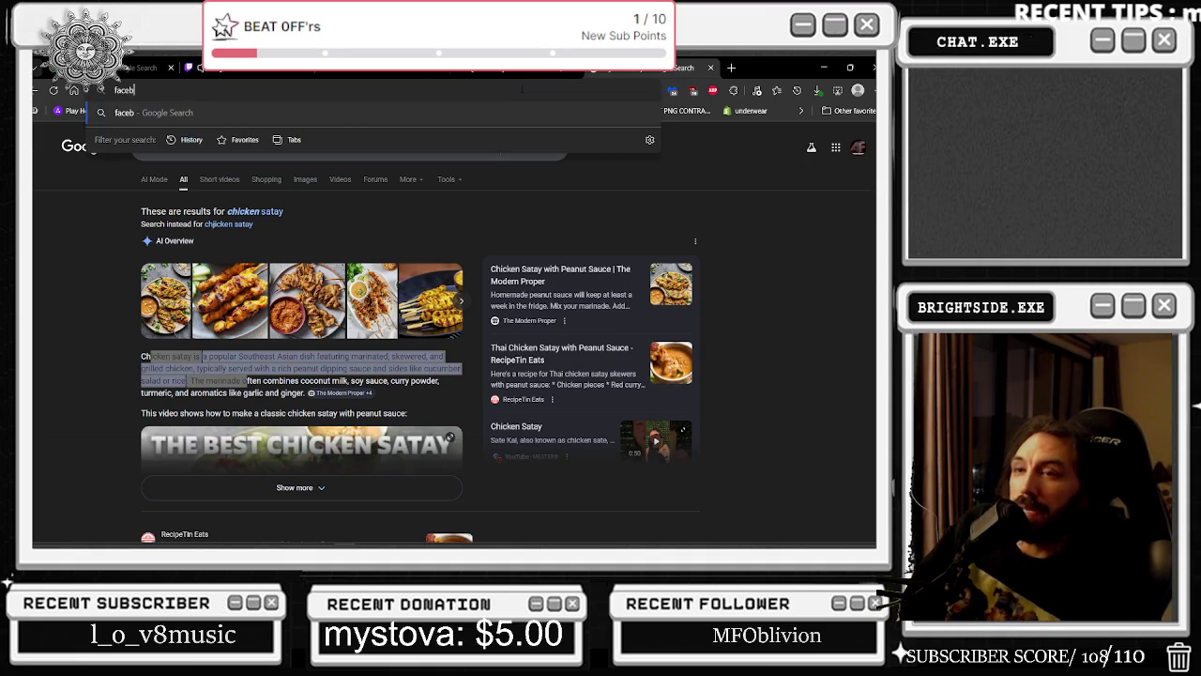
pyautogui.press('Return')
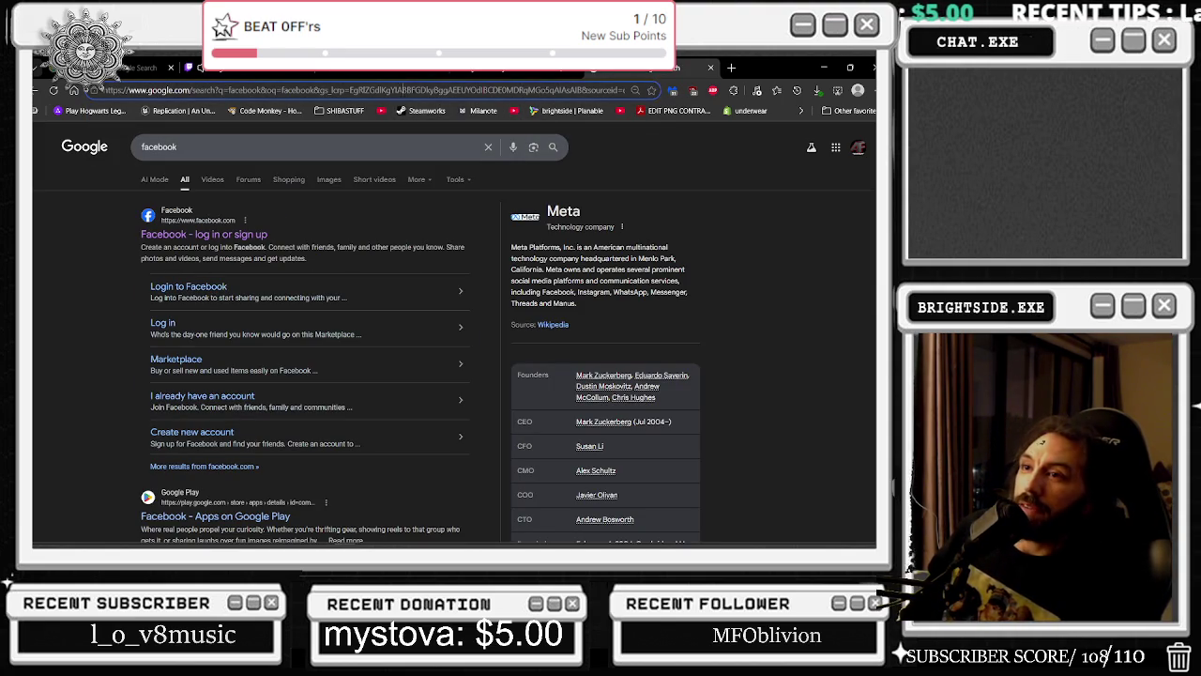
# Search Google for 'twitch' and open the Twitch homepage from the results.
pyautogui.click(410, 90)
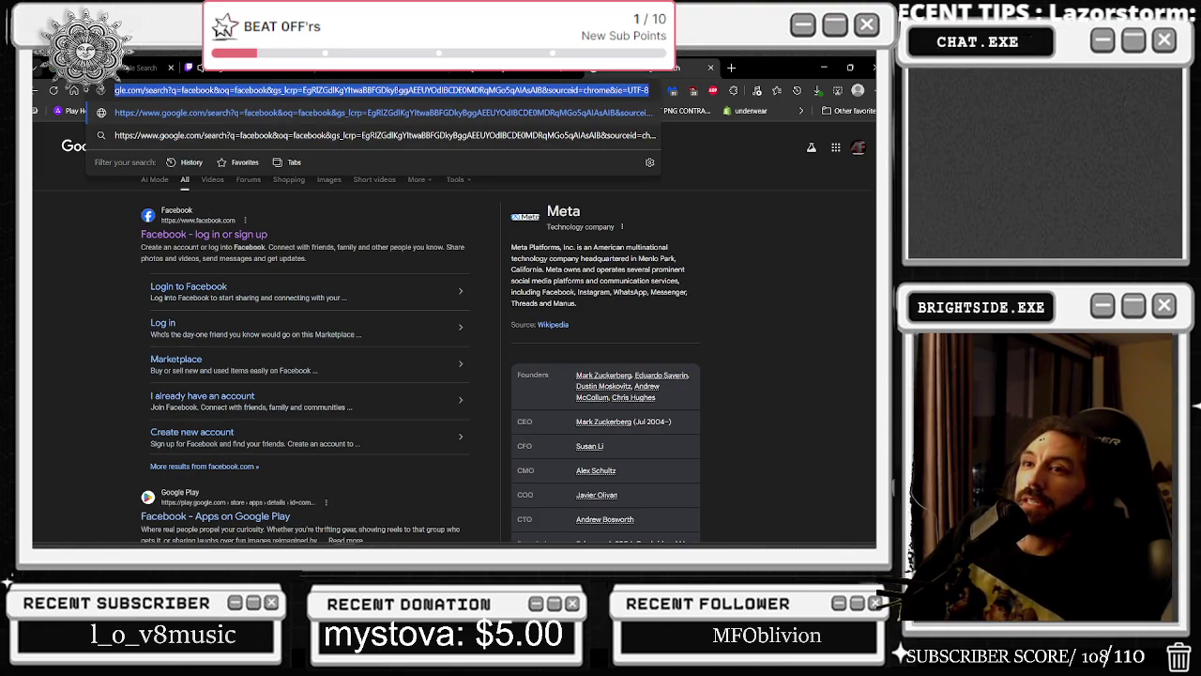
pyautogui.write('twitch')
pyautogui.press('Return')
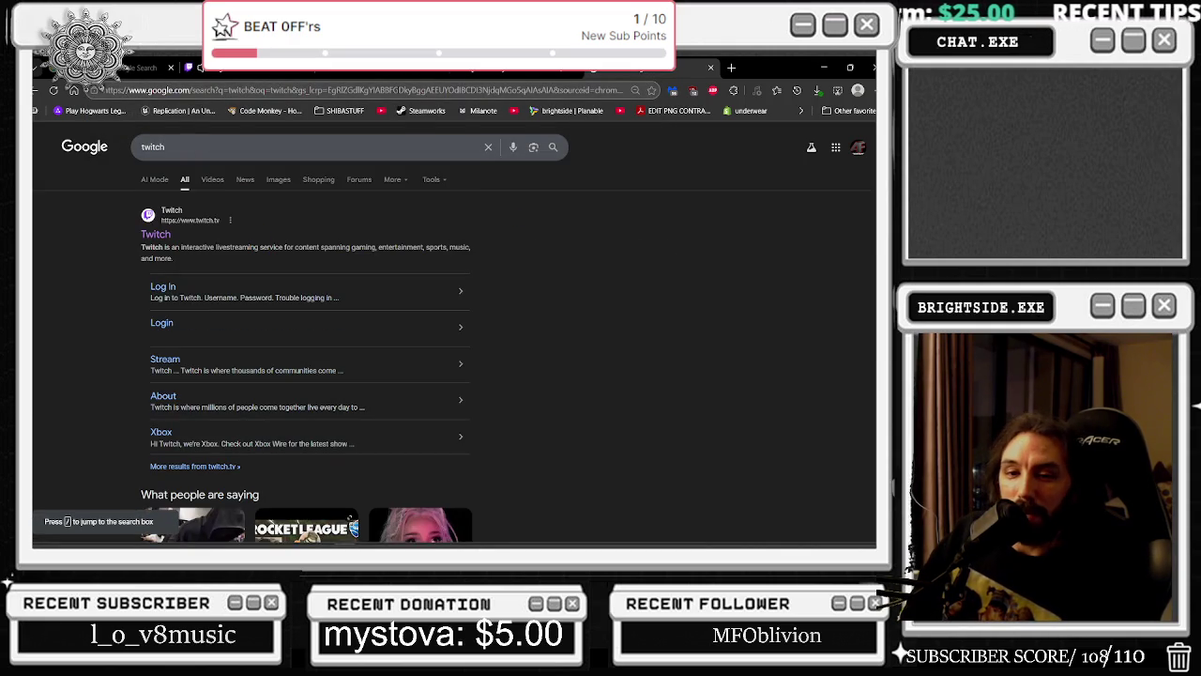
pyautogui.moveTo(624, 546)
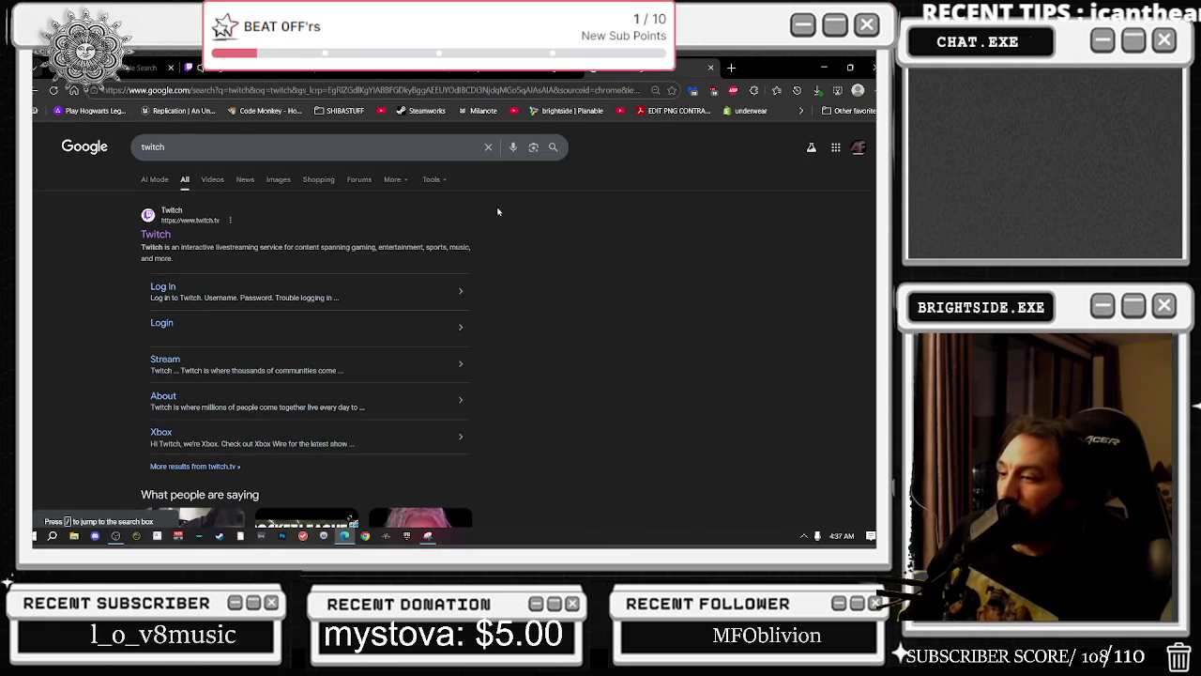
pyautogui.click(153, 235)
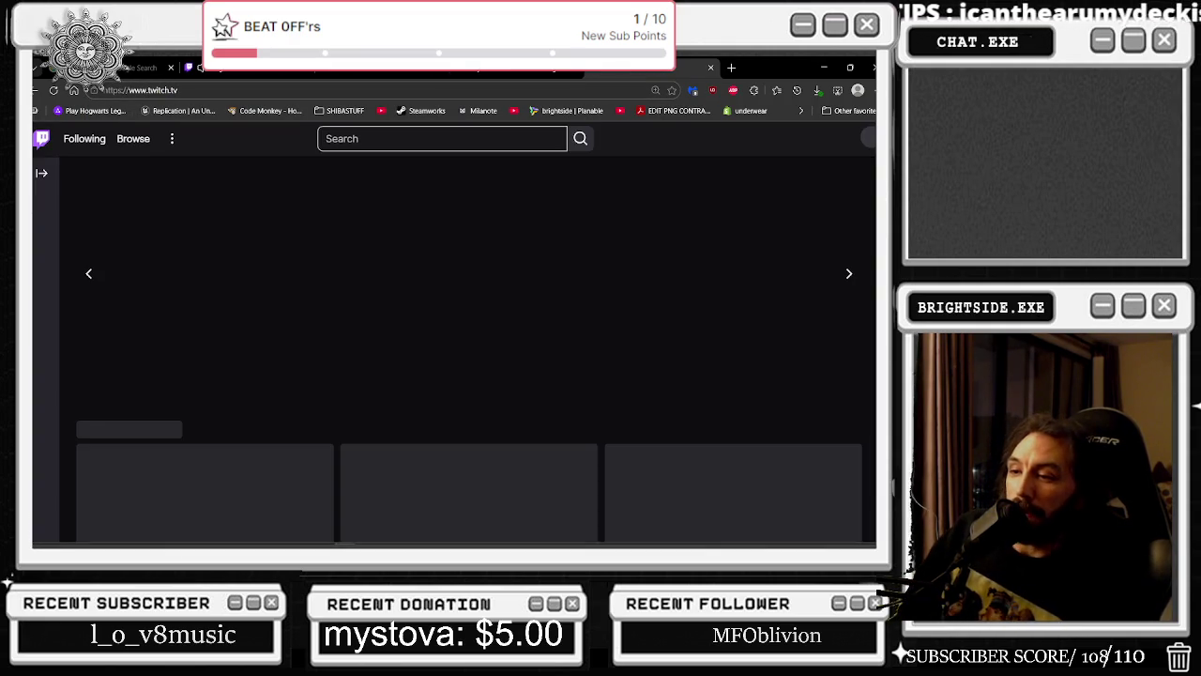